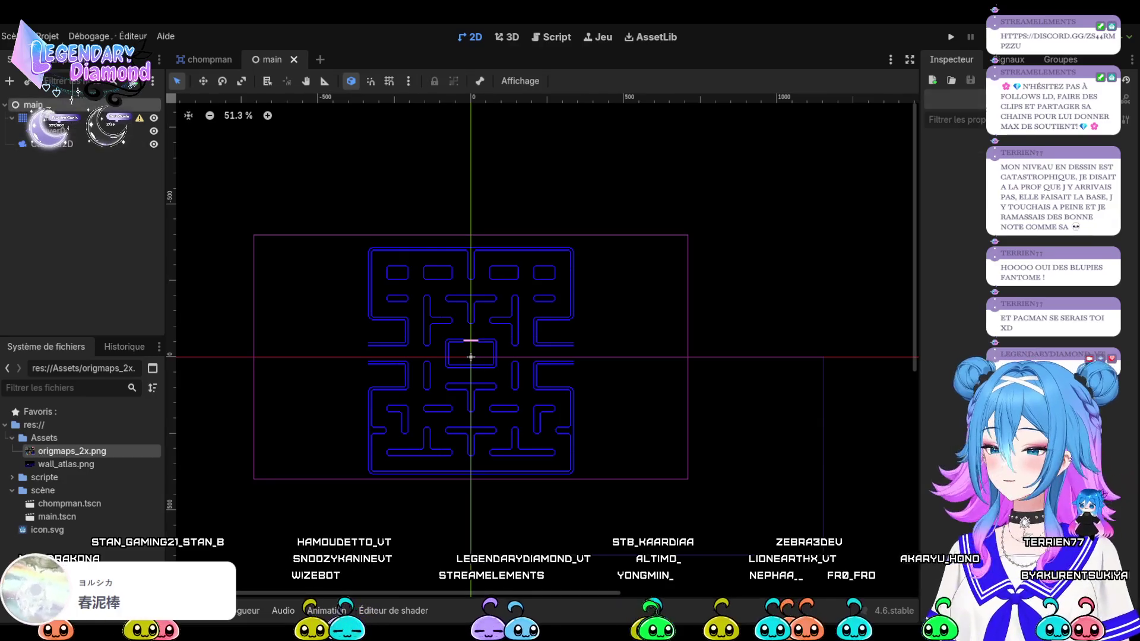
Select the Camera2D and undo its accidental move, keeping its original position
right_click(472, 358, "alt")
left_click(506, 349)
left_click_drag(472, 358, 650, 452)
key("ctrl+z")
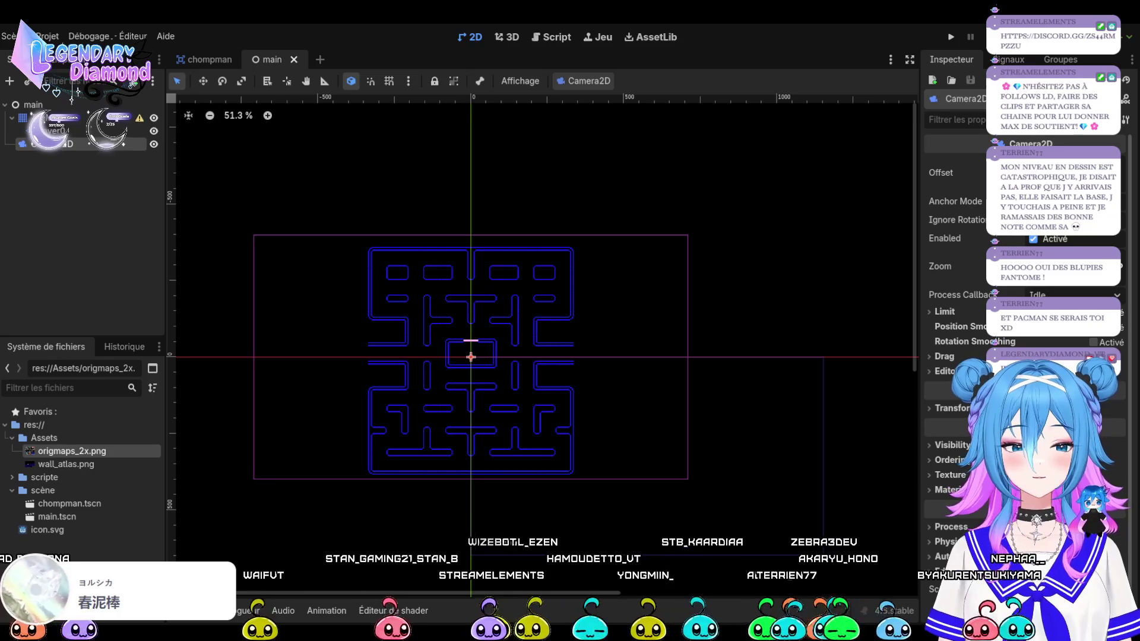
Run the maze game, stop it, and launch it again
key("F5")
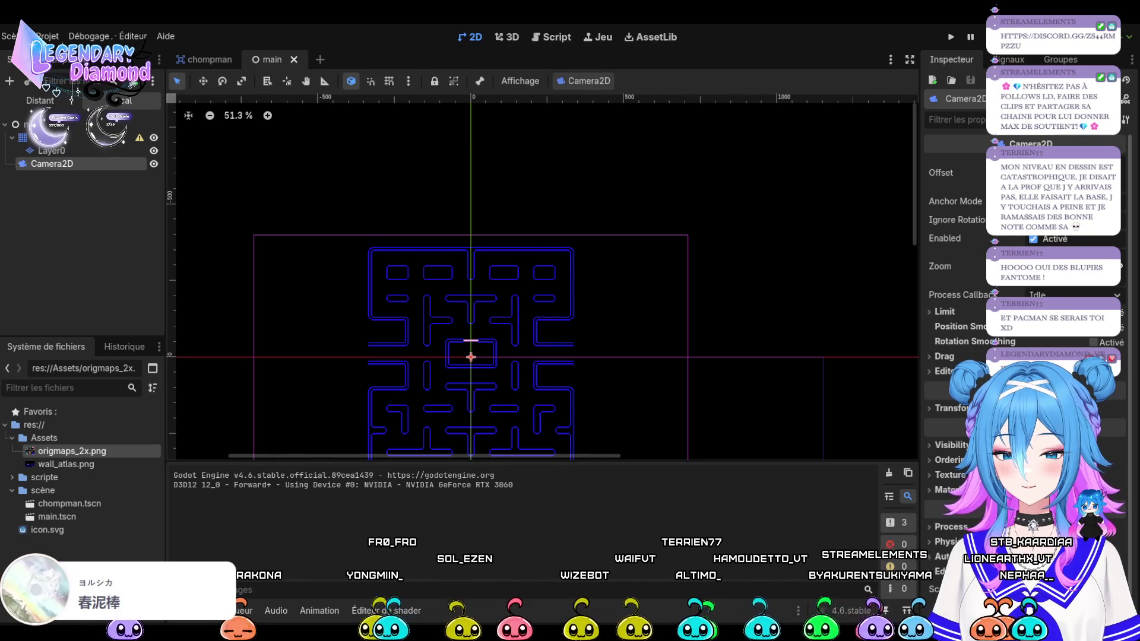
key("F8")
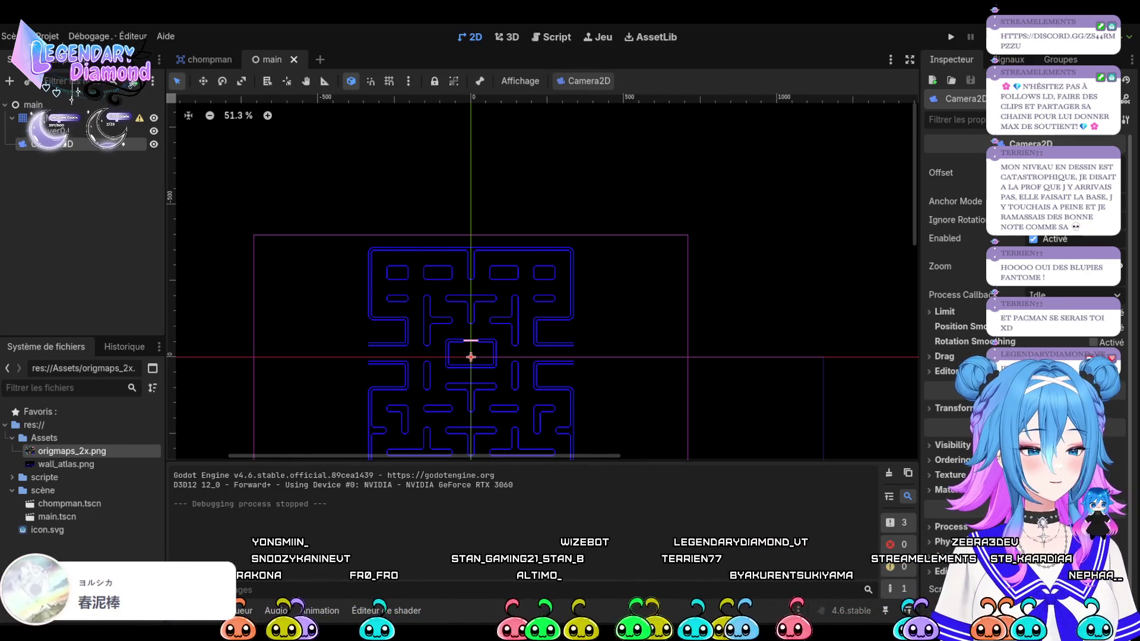
key("F5")
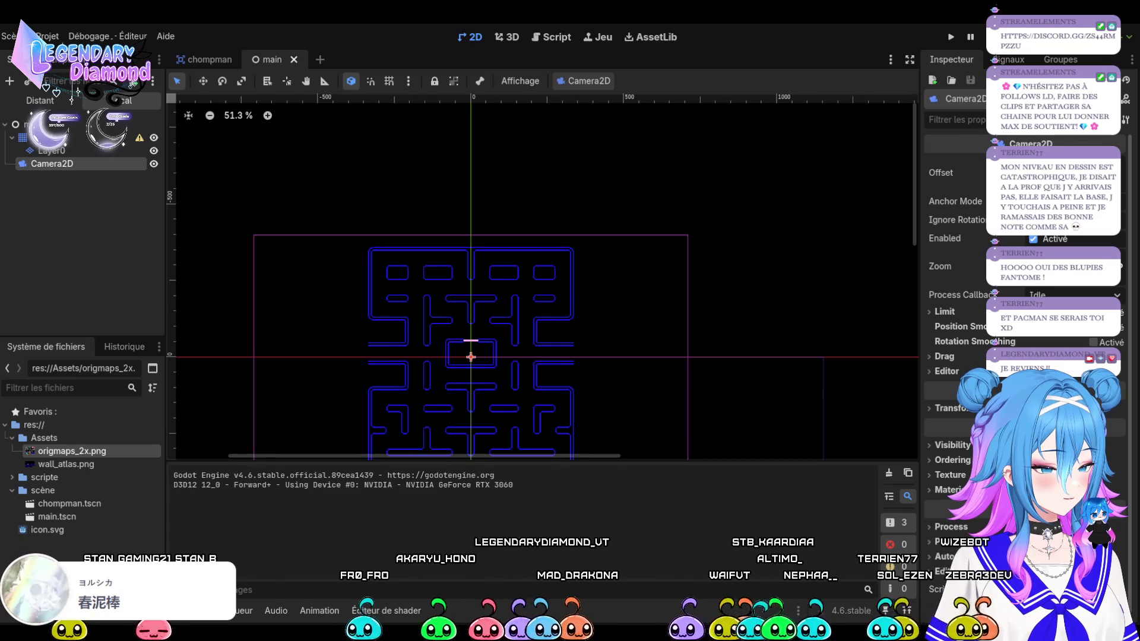
Move the game window aside and stop the running project
left_click_drag(72, 451, 146, 386)
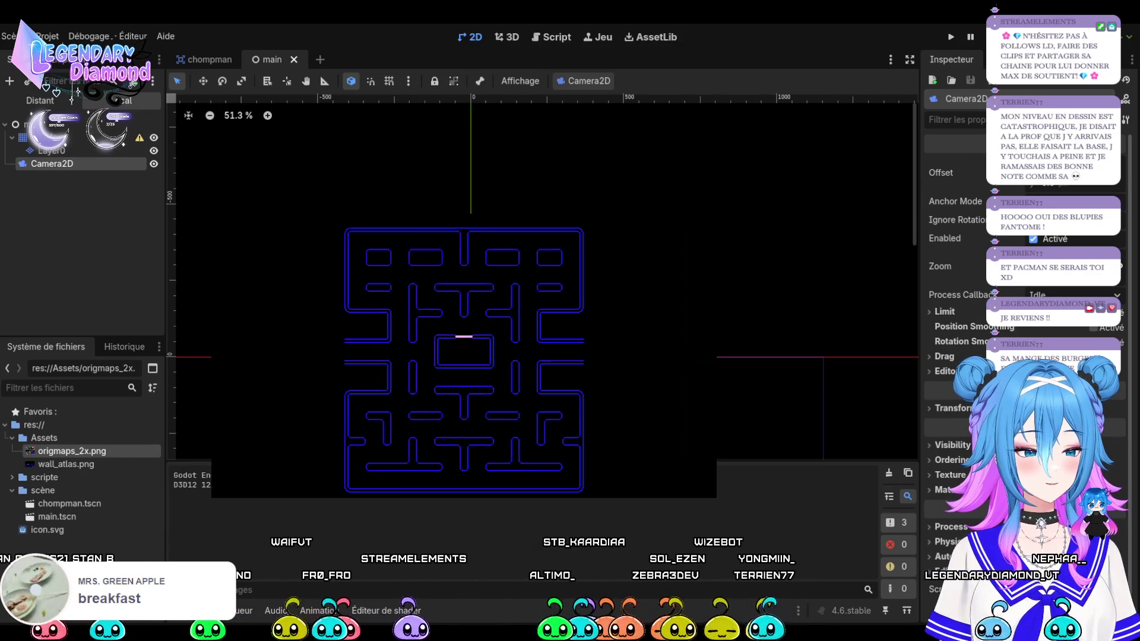
key("F8")
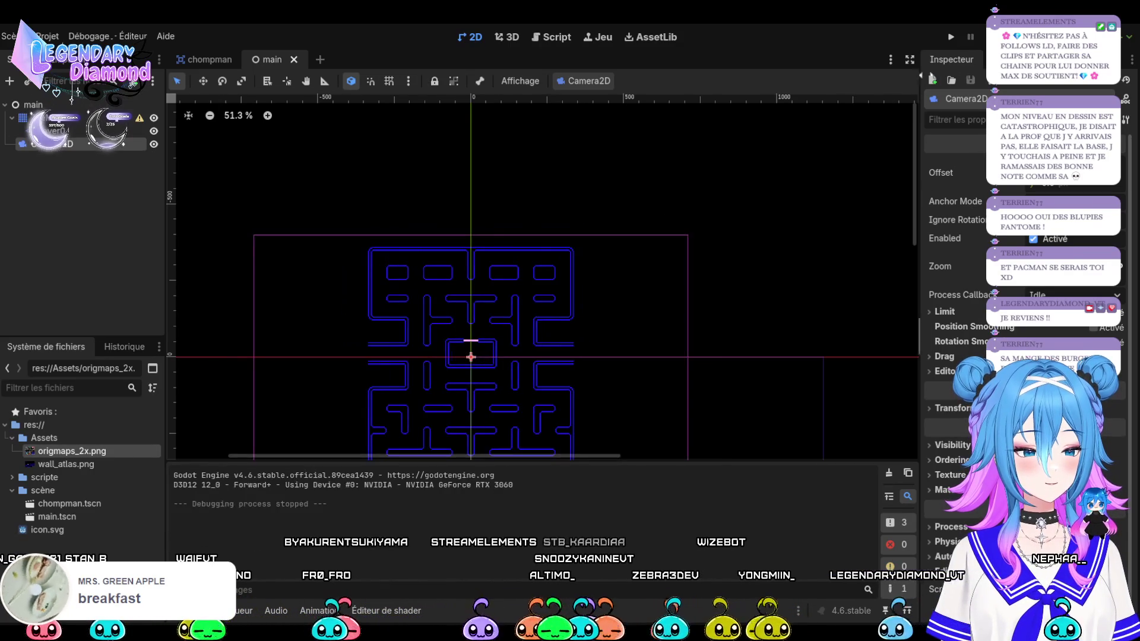
Relaunch the maze game and move its window off the maze view
key("F5")
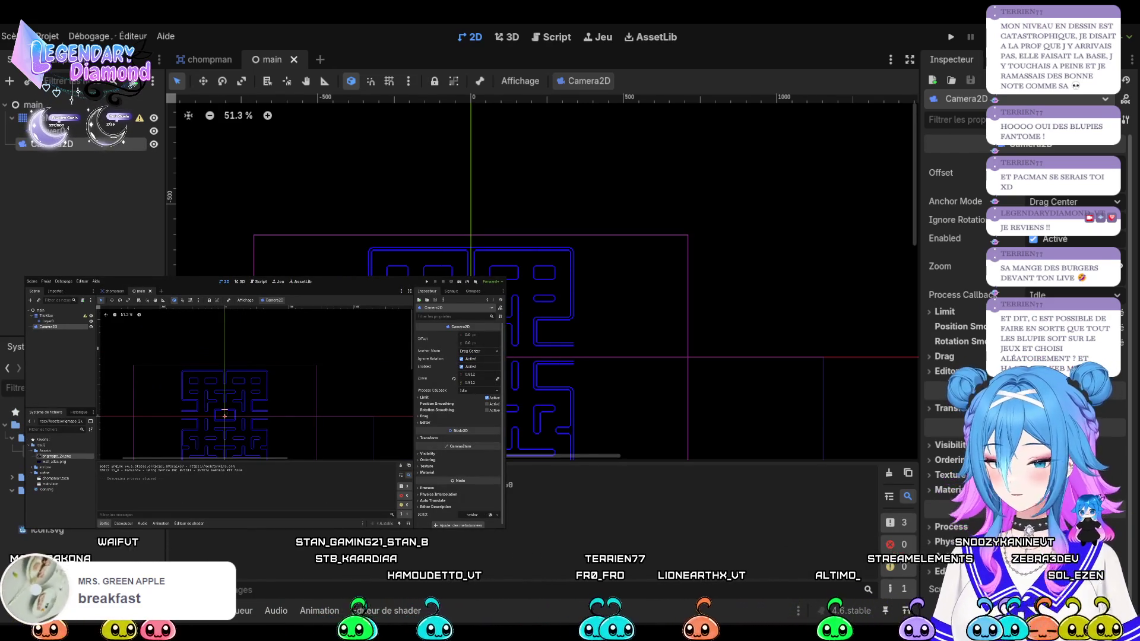
left_click(1029, 36)
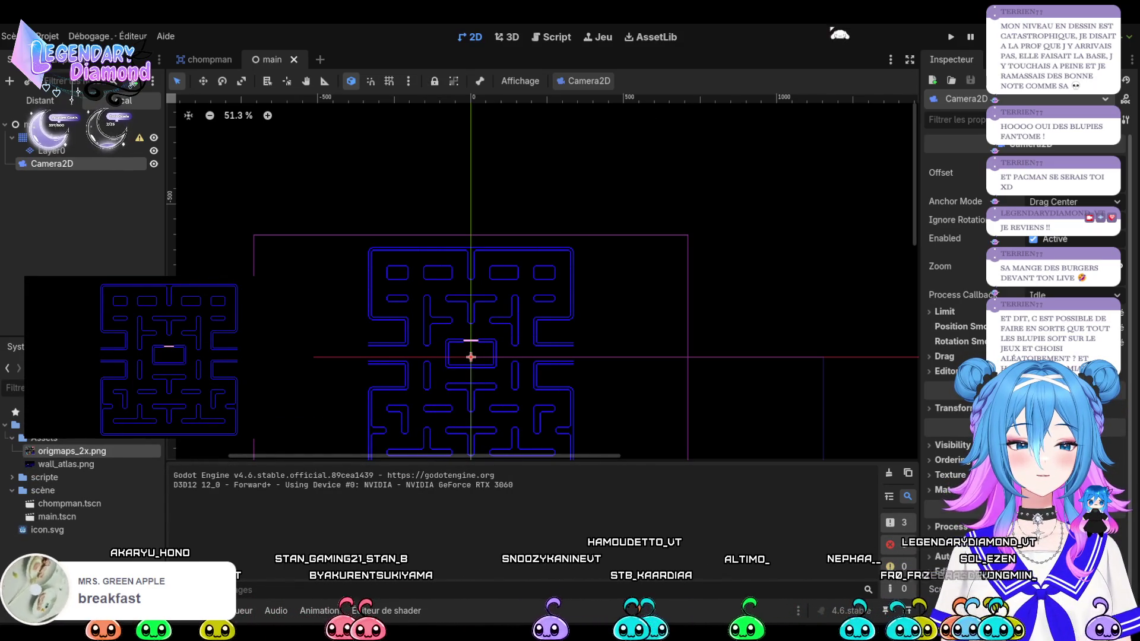
scroll(700, 310, "down", 3)
scroll(633, 338, "up", 1)
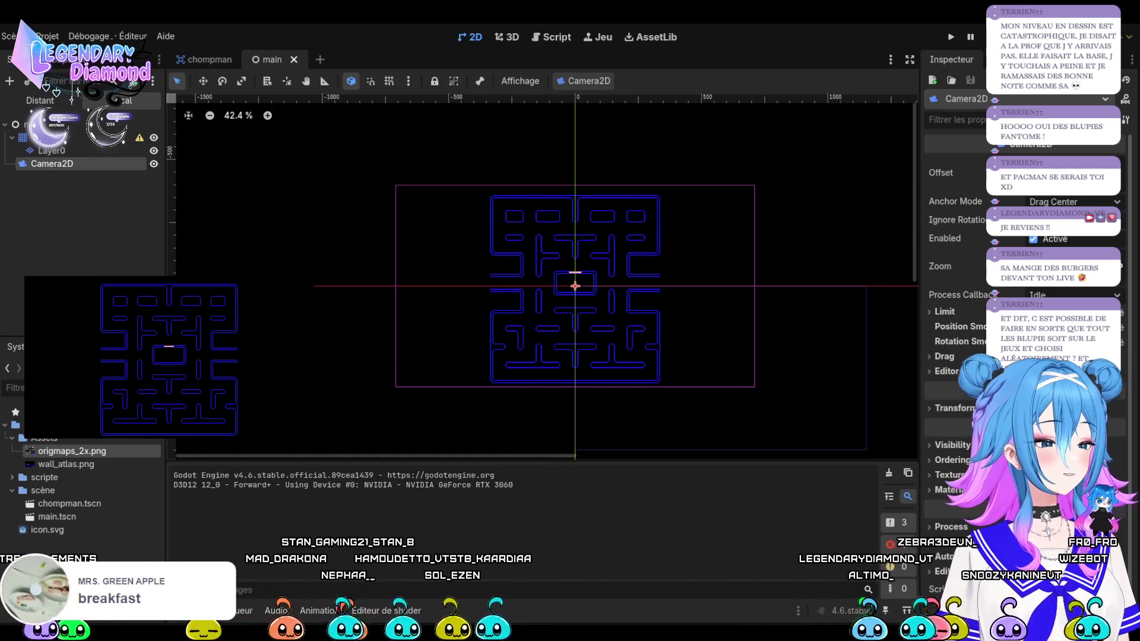
mouse_move(71, 451)
left_mouse_down()
mouse_move(231, 380)
mouse_move(585, 513)
mouse_move(712, 546)
mouse_move(258, 529)
mouse_move(163, 514)
mouse_move(157, 558)
mouse_move(71, 459)
mouse_move(149, 236)
mouse_move(140, 273)
mouse_move(312, 262)
mouse_move(770, 134)
mouse_move(774, 122)
left_mouse_up()
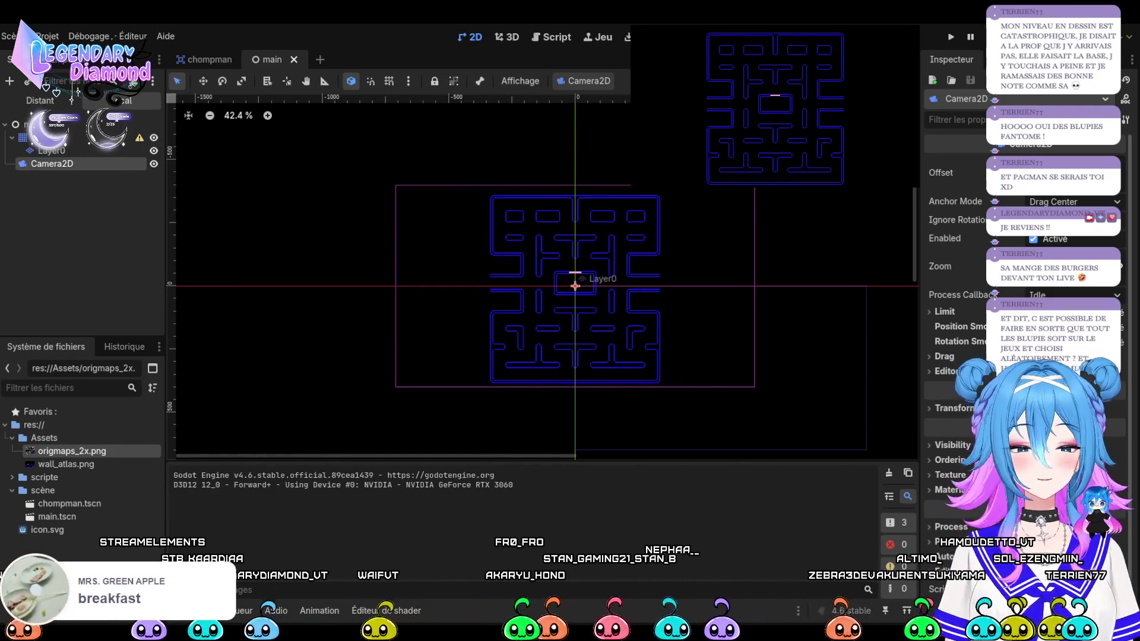
Deselect the camera and switch to the chompman scene
left_click(367, 251)
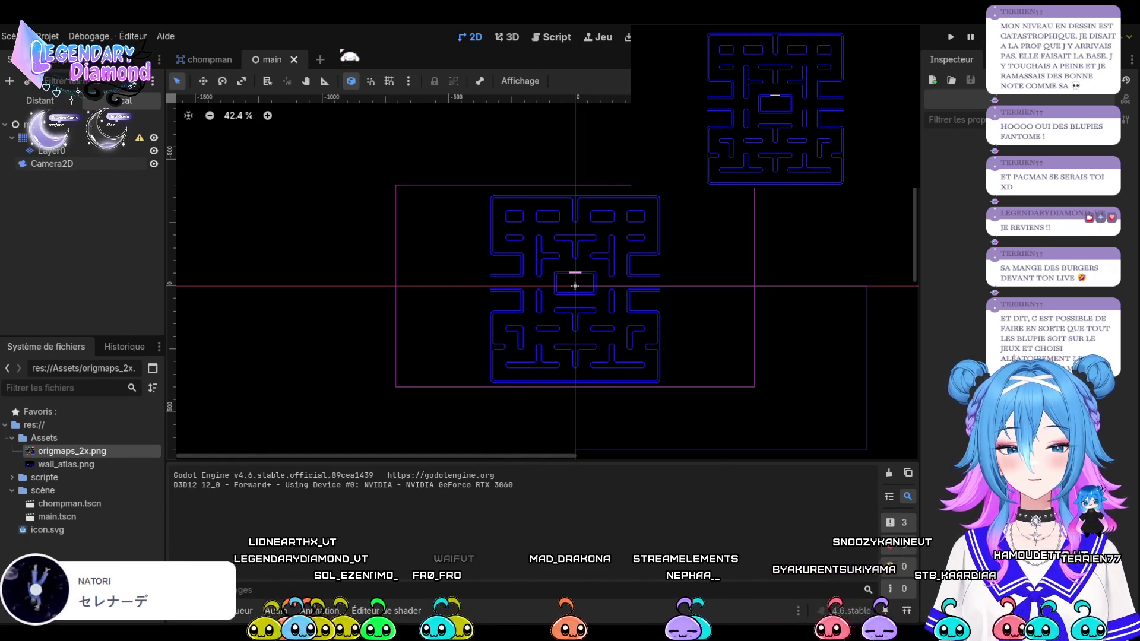
key("ctrl+Tab")
scroll(506, 276, "up", 10)
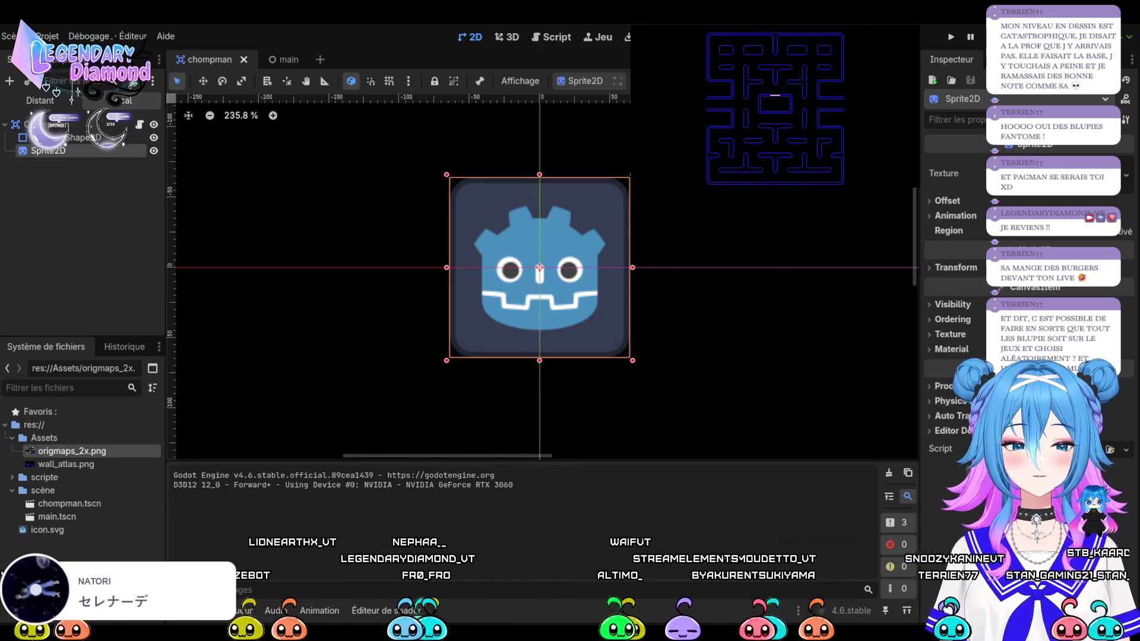
Stop the game and rerun the project to test the player
key("F8")
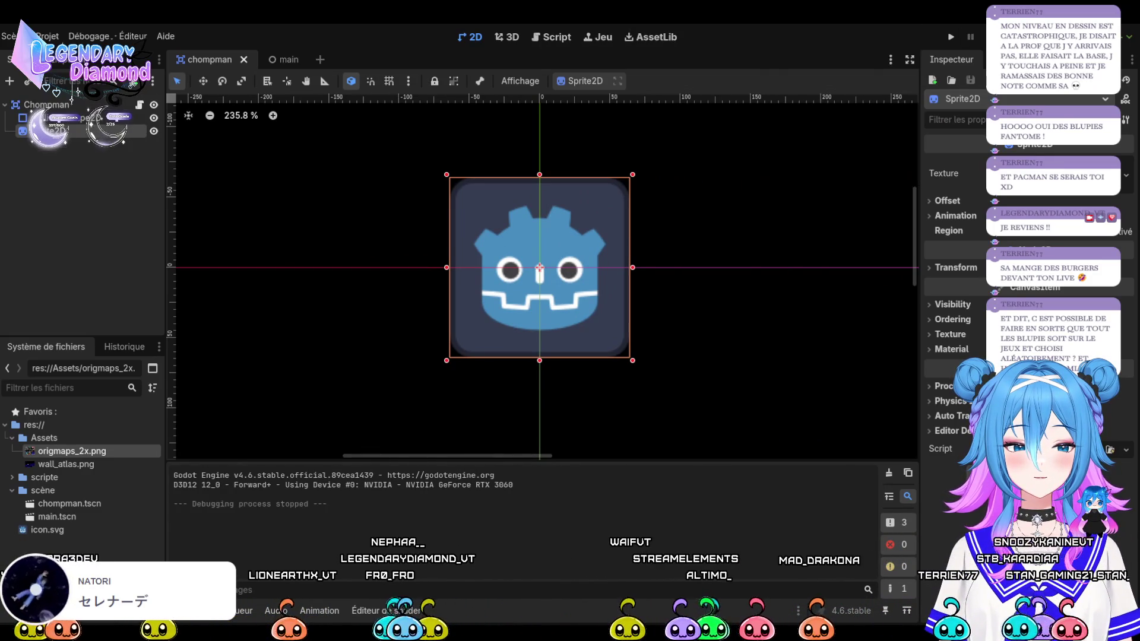
key("ctrl+shift+o")
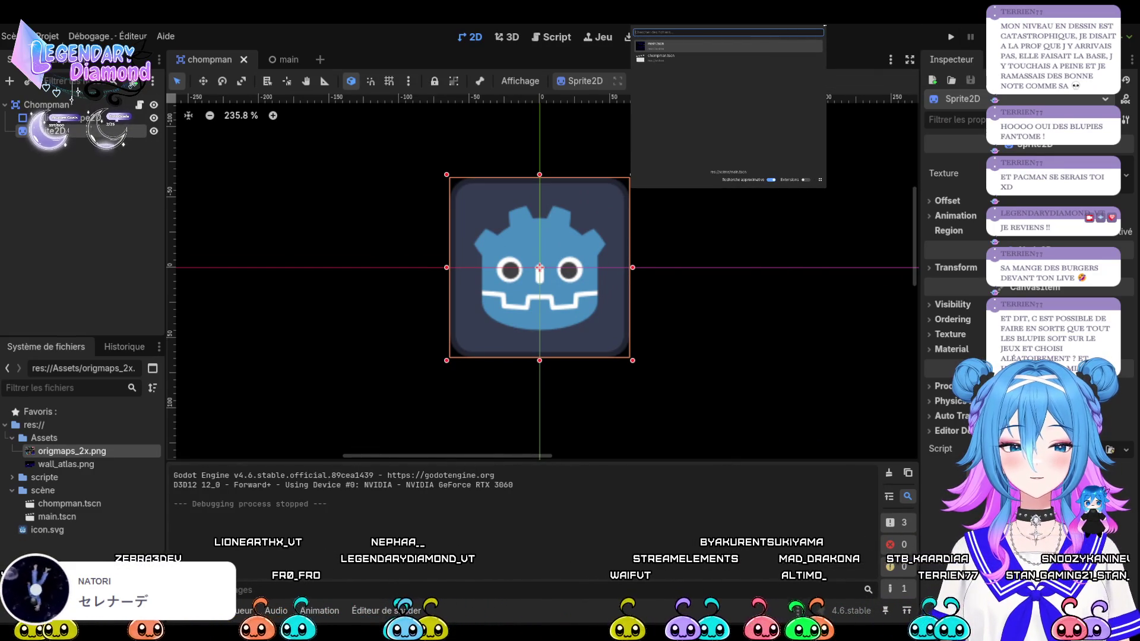
key("Escape")
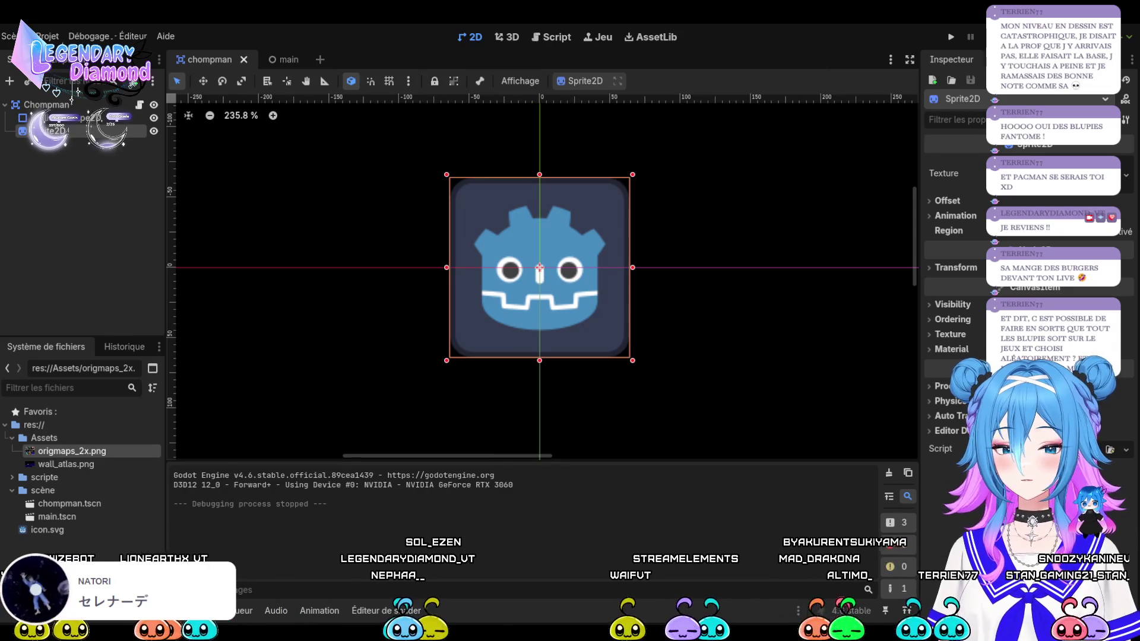
key("F5")
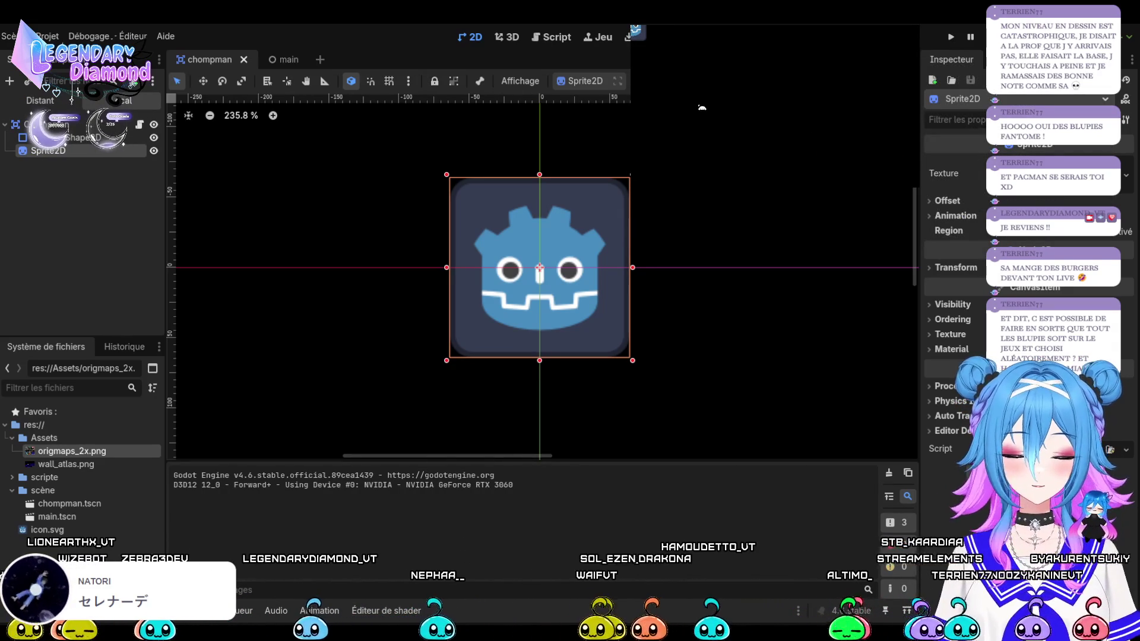
Drive the player sprite around in all directions with the arrow keys
key("Down")
key("Right")
key("Up")
key("Left")
key("Down")
key("Right")
key("Up")
key("Left")
key("Right")
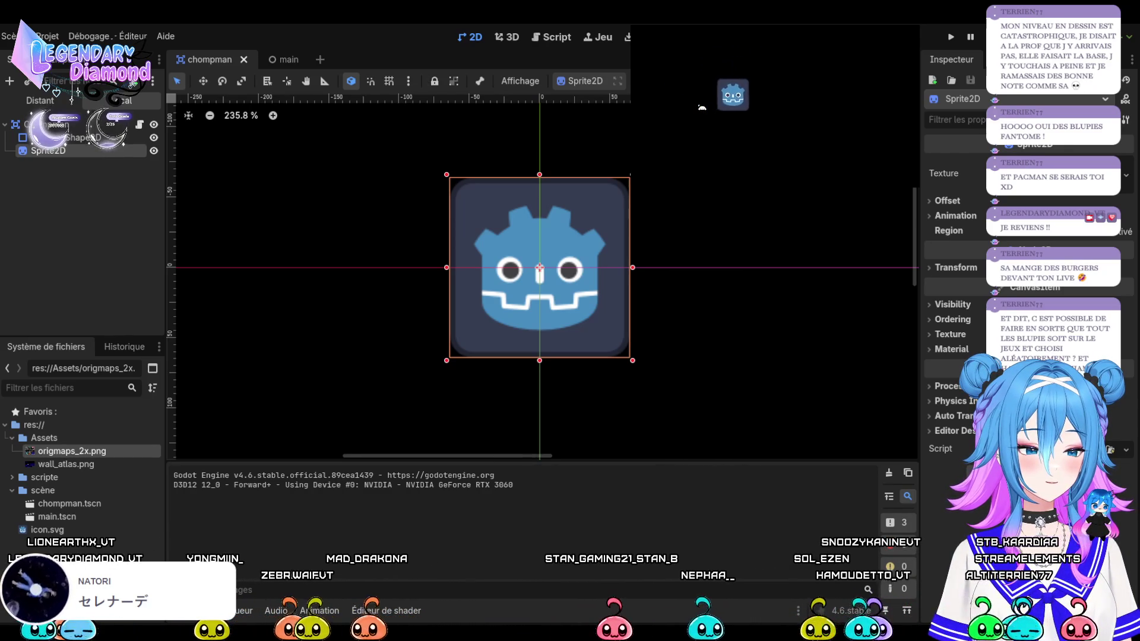
key("Left")
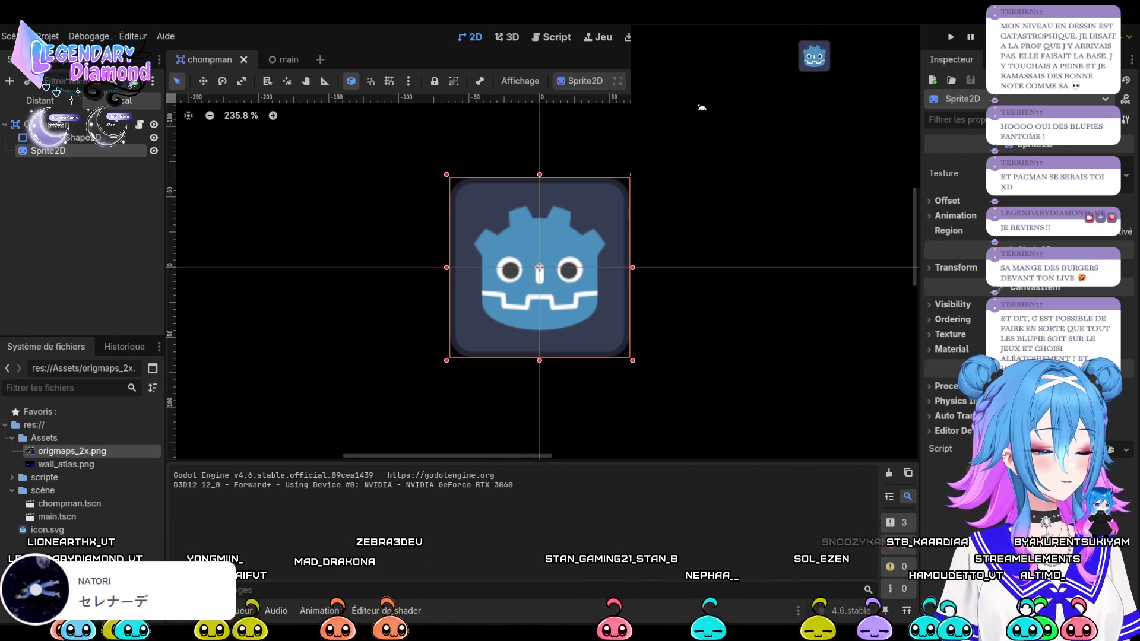
key("Down")
key("Up")
key("Right")
key("Down")
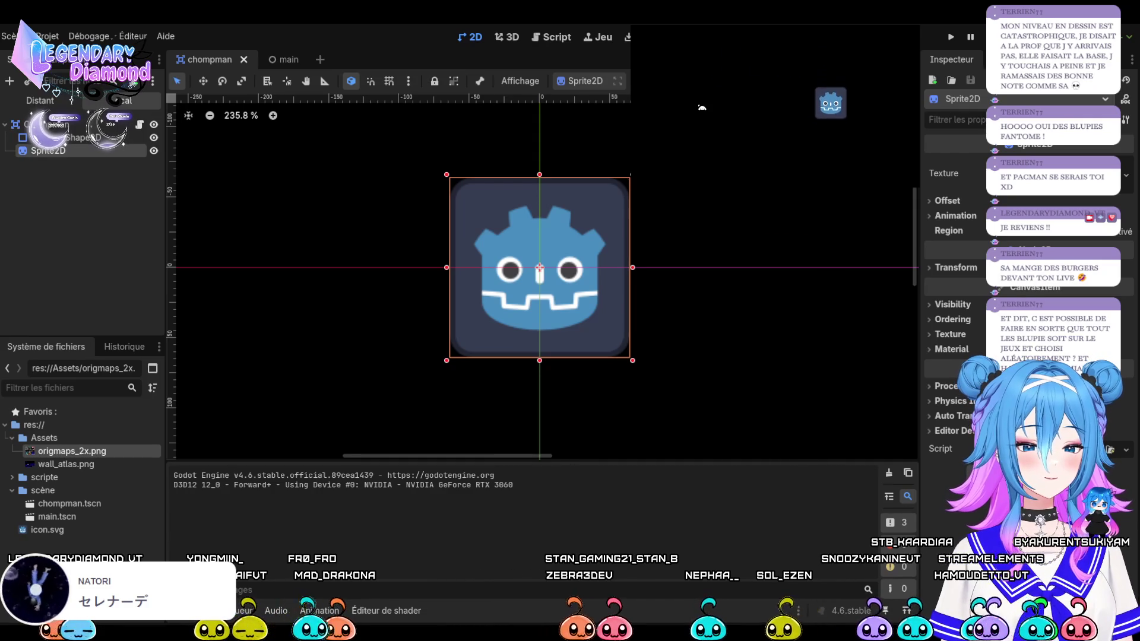
key("Left")
key("Up")
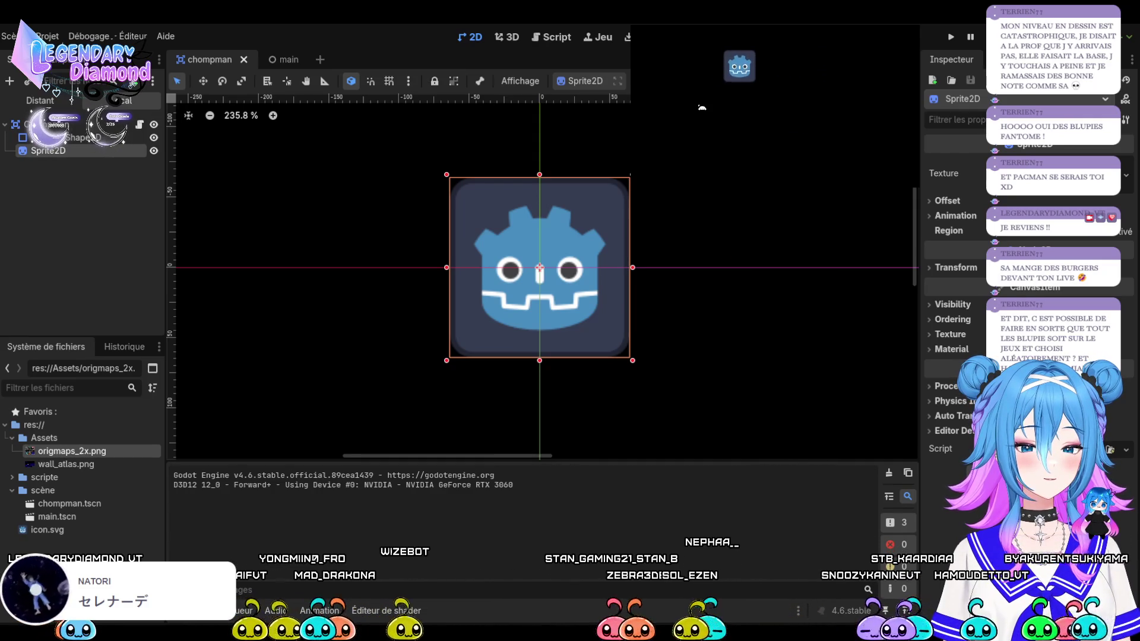
key("Right")
key("Down")
key("Left")
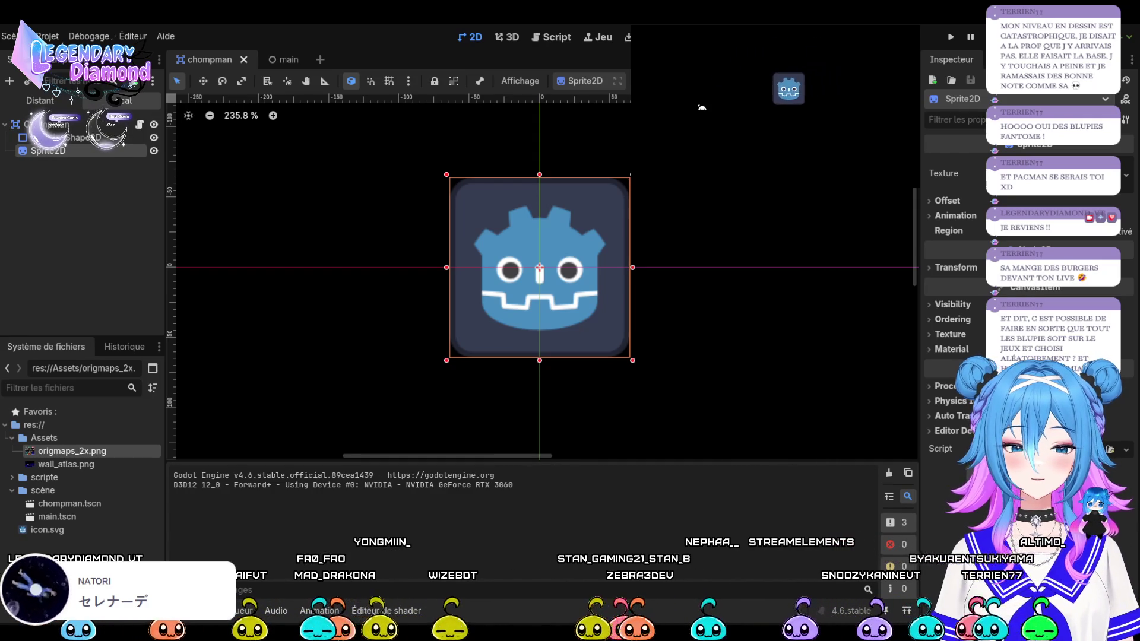
key("Up")
key("Left")
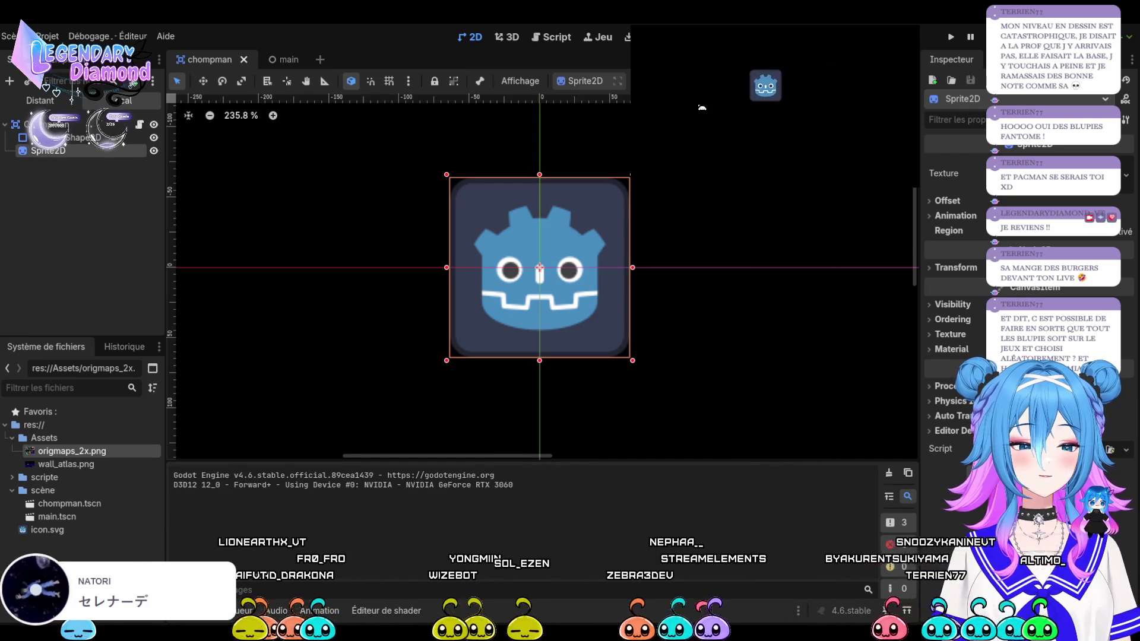
key("Up")
key("Up")
key("Left")
key("Right")
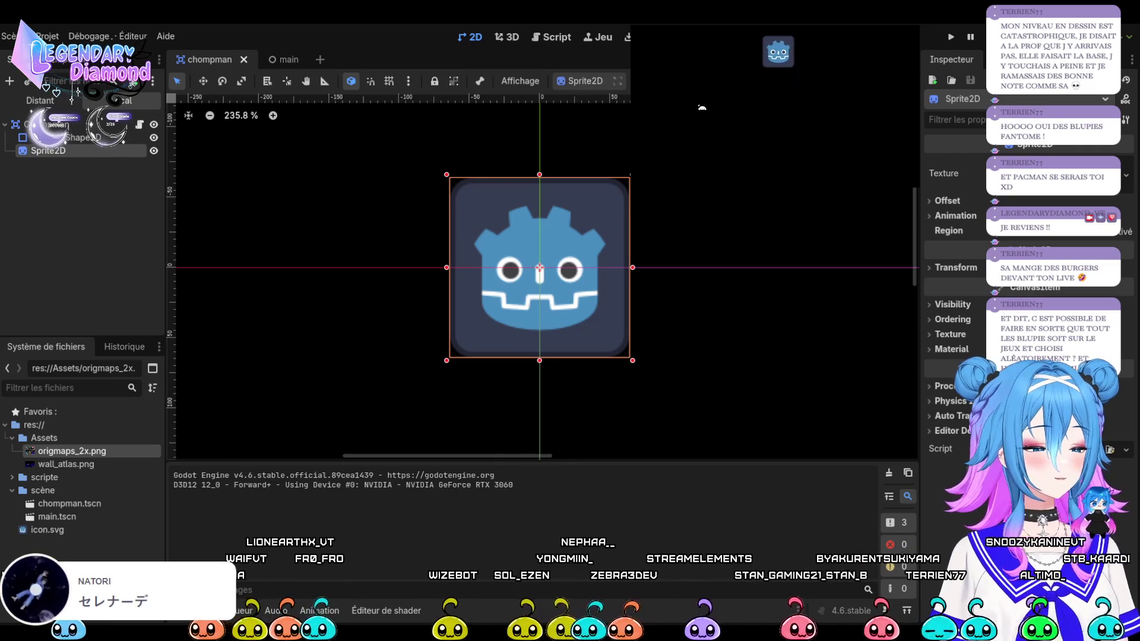
key("Down")
key("Down")
key("Left")
key("Up")
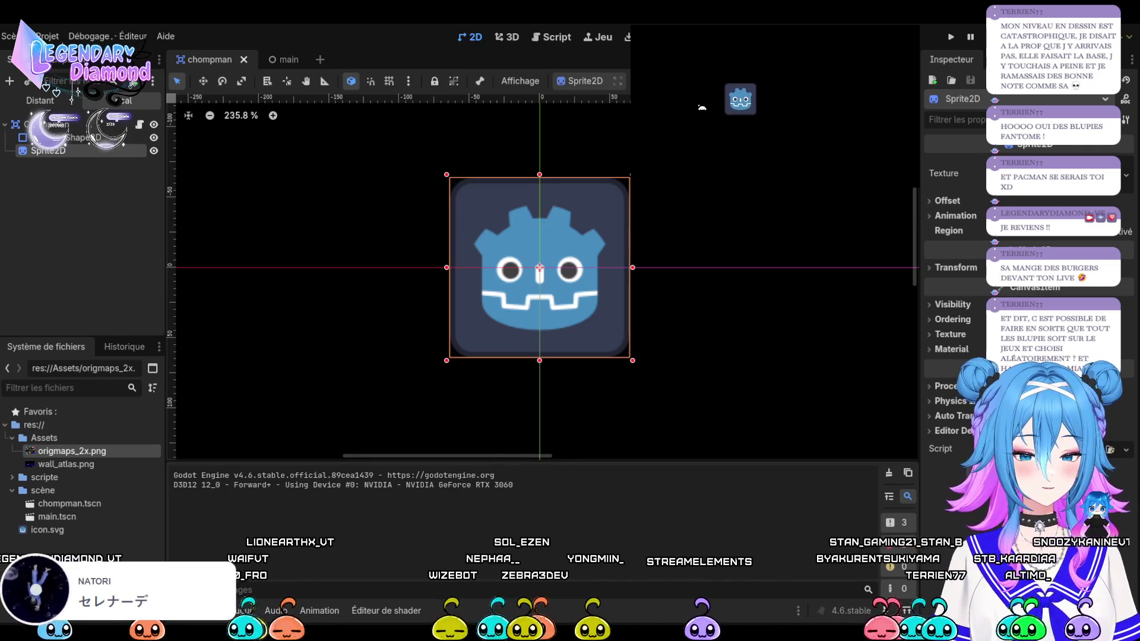
key("Right")
key("Down")
key("Left")
key("Up")
key("Right")
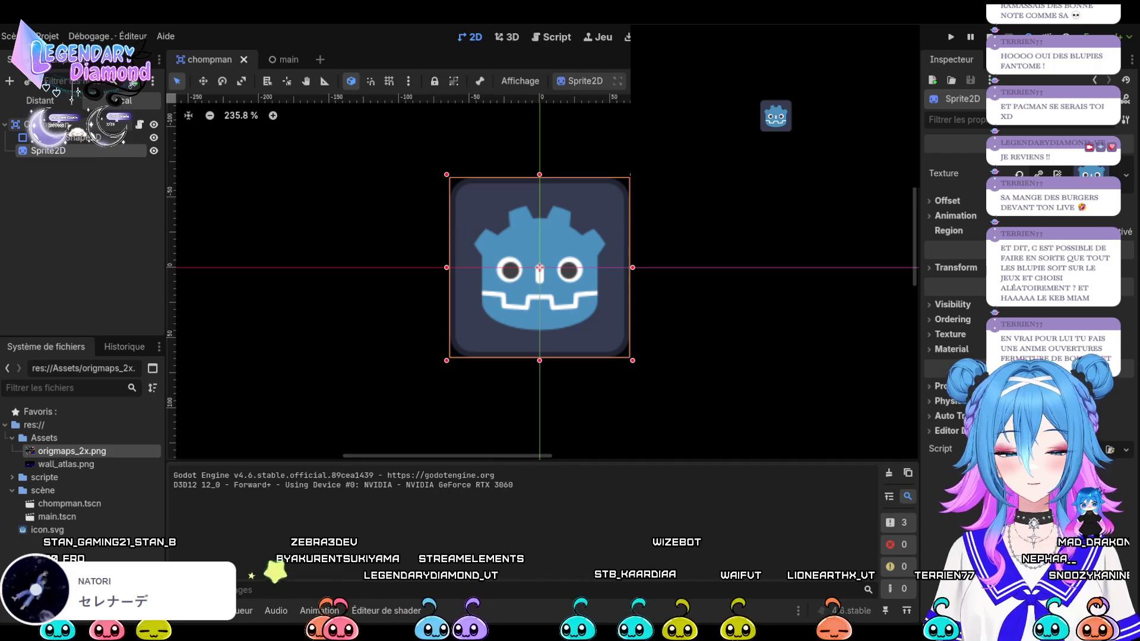
Select the chompman root Area2D node, then switch to the main scene with the maze
left_click(47, 124)
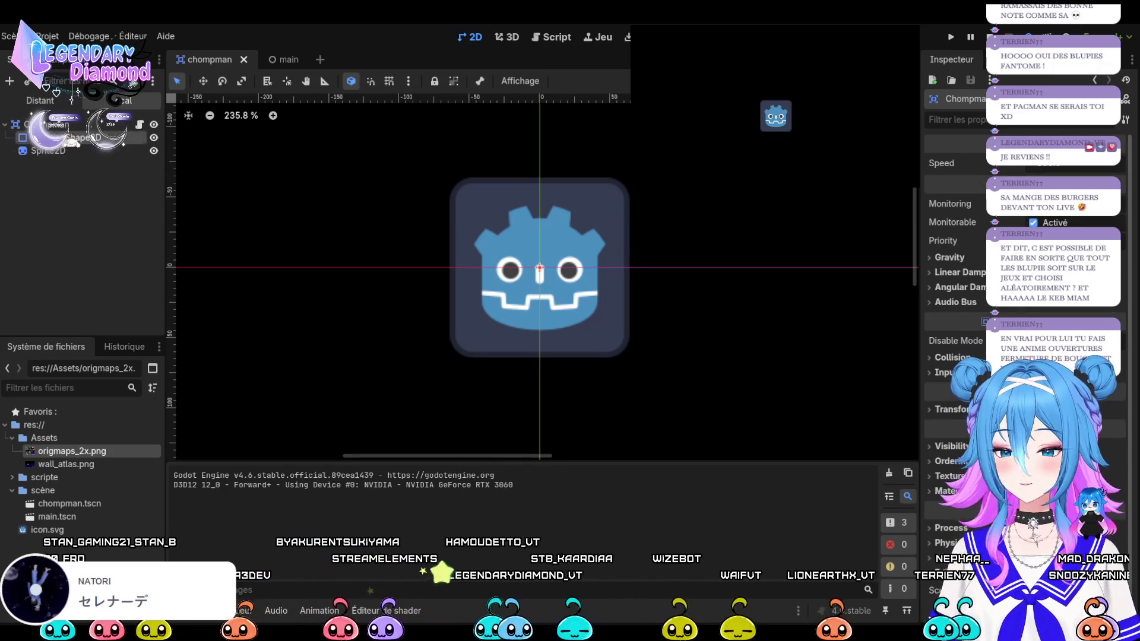
left_click(48, 151)
left_click(47, 125)
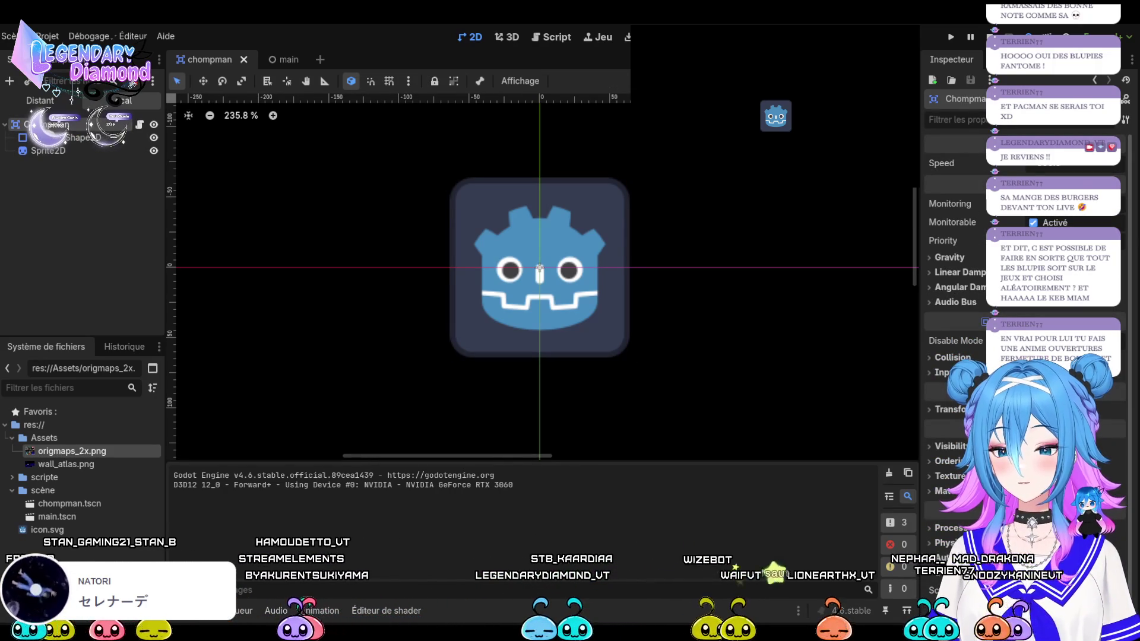
left_click(279, 60)
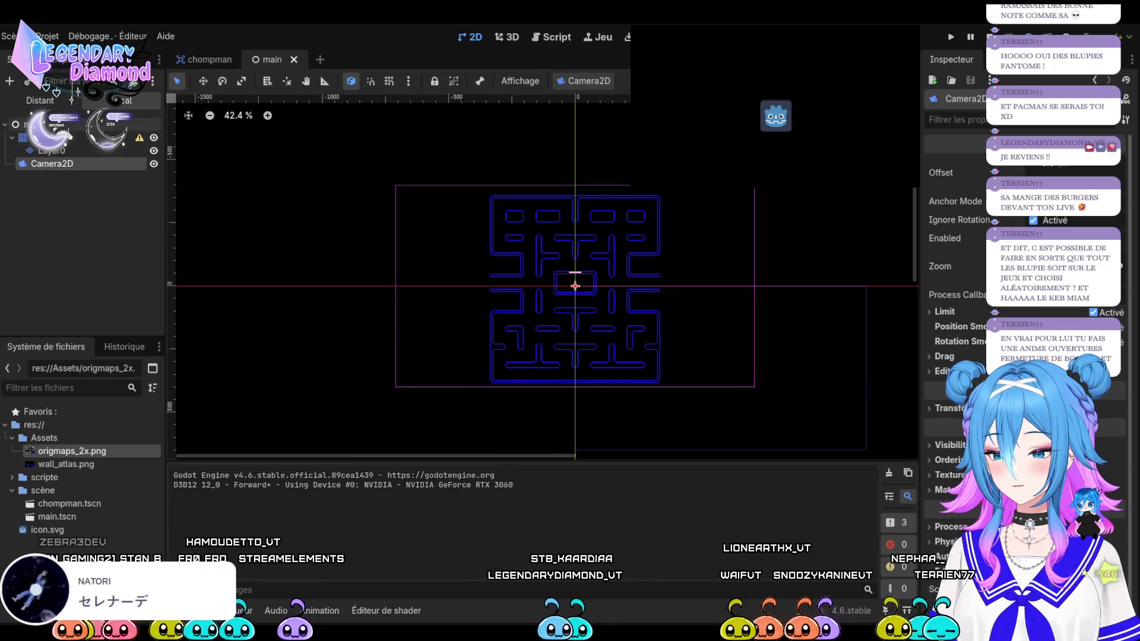
Add a CharacterBody2D under main, rename it Player, and give it a CollisionShape2D child
left_click(89, 137)
left_click(30, 124)
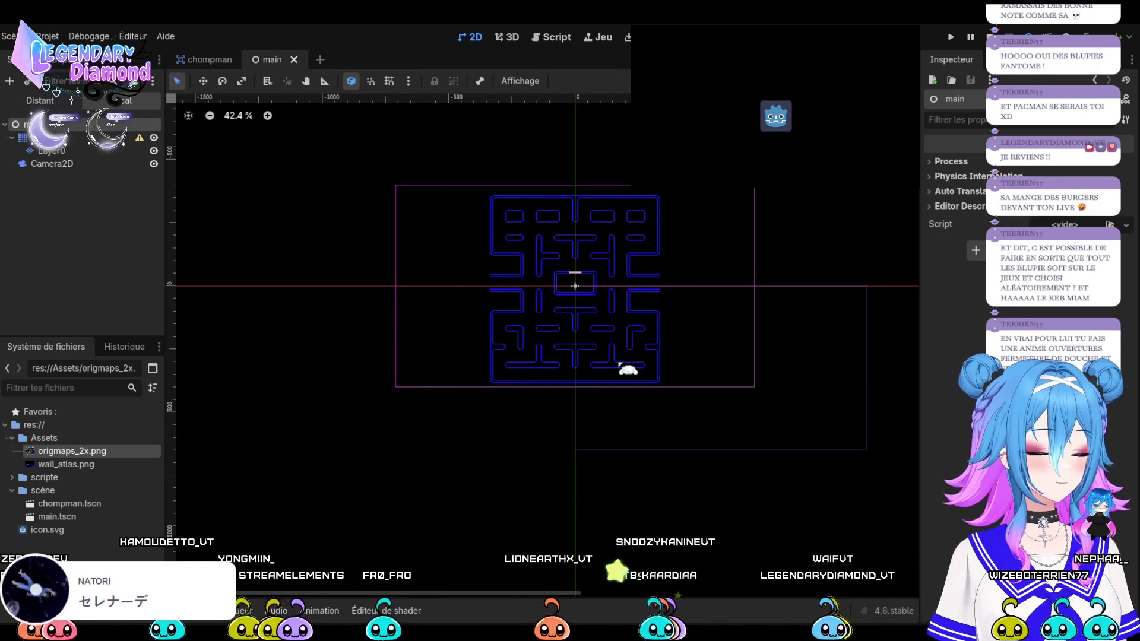
key("ctrl+v")
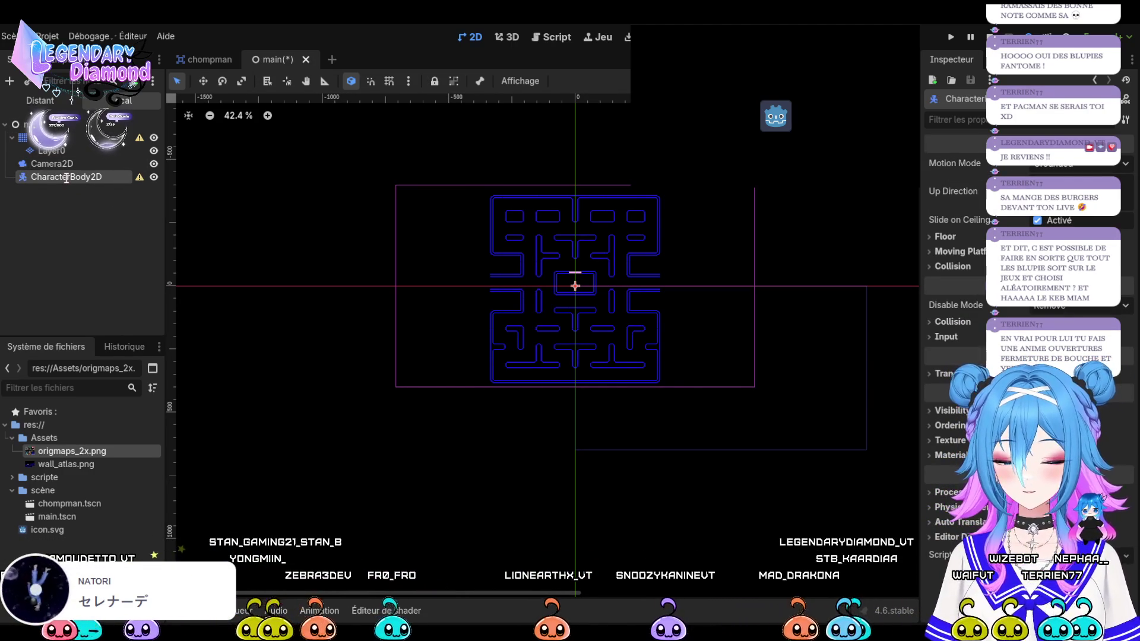
type("Player")
key("Return")
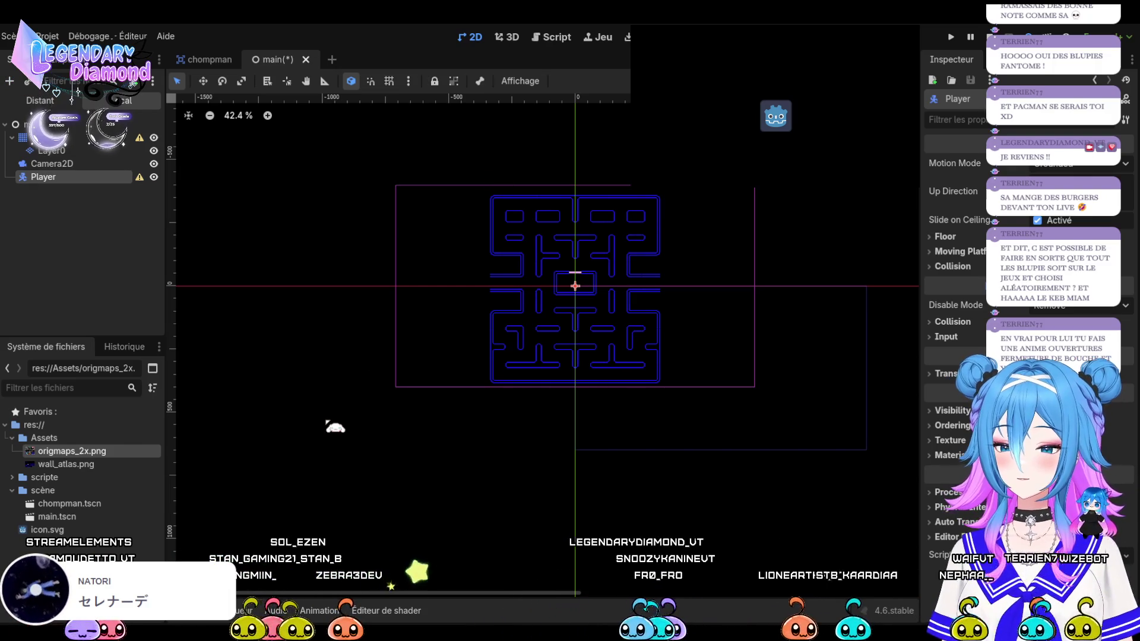
key("Return")
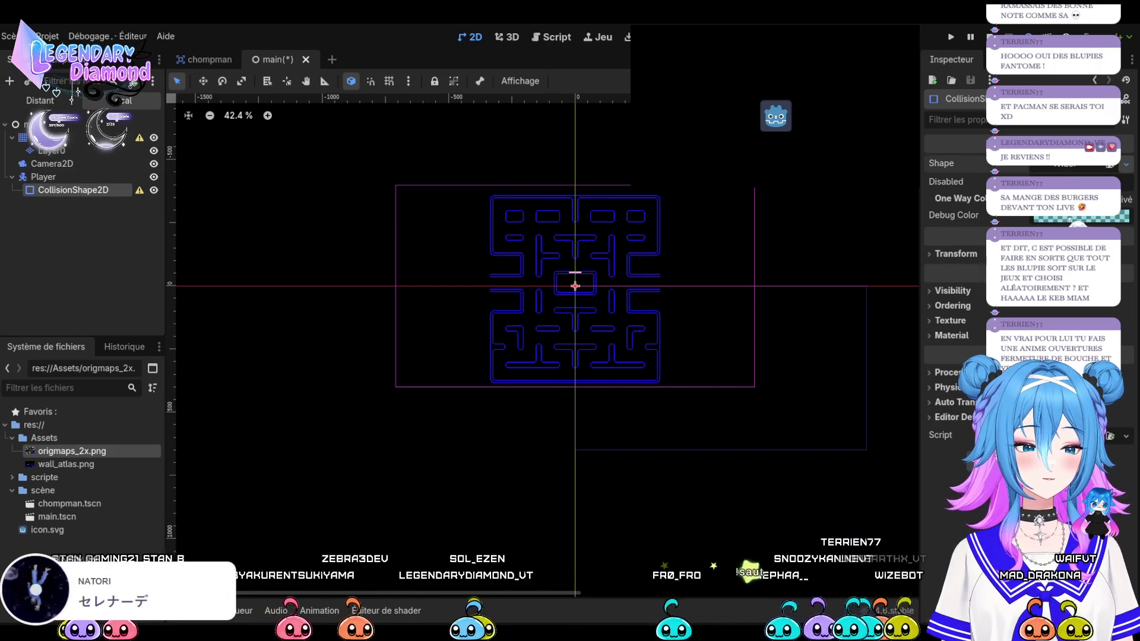
Assign a CircleShape2D to the collision shape in the maze's central box, then select Player
mouse_move(52, 150)
left_mouse_down()
mouse_move(545, 314)
mouse_move(588, 275)
left_mouse_up()
scroll(588, 275, "up", 7)
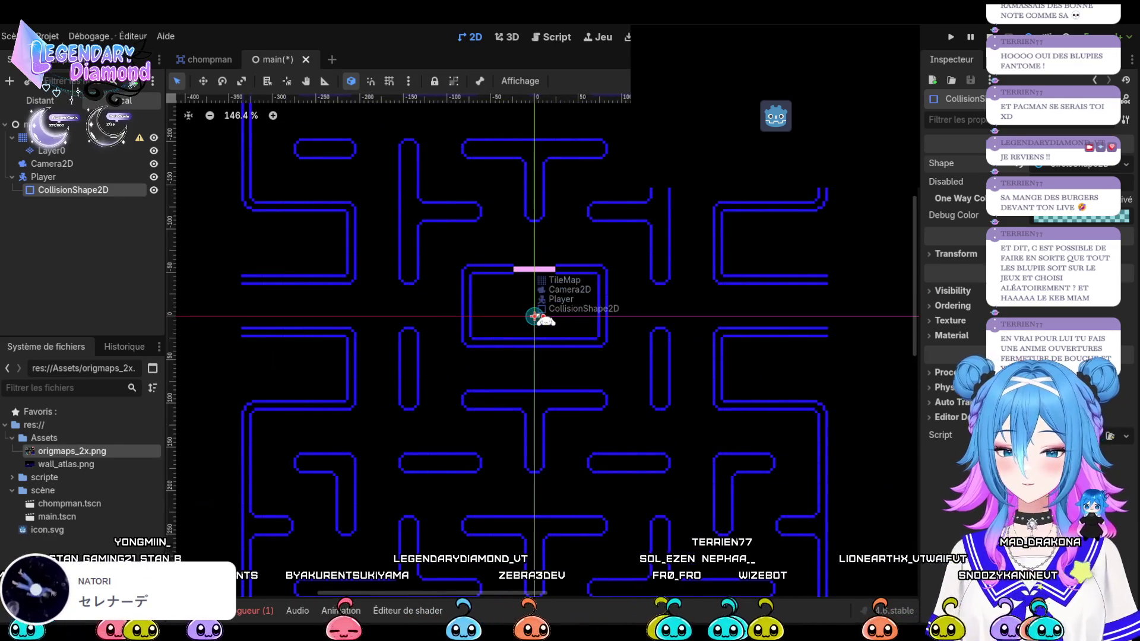
scroll(474, 390, "down", 5)
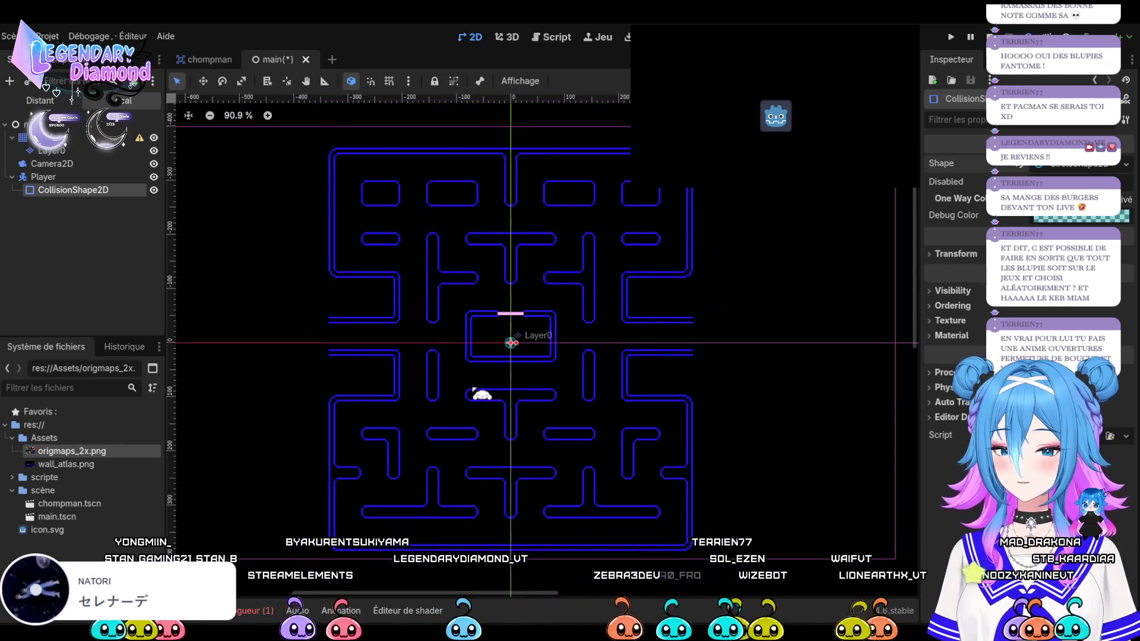
scroll(432, 357, "up", 1)
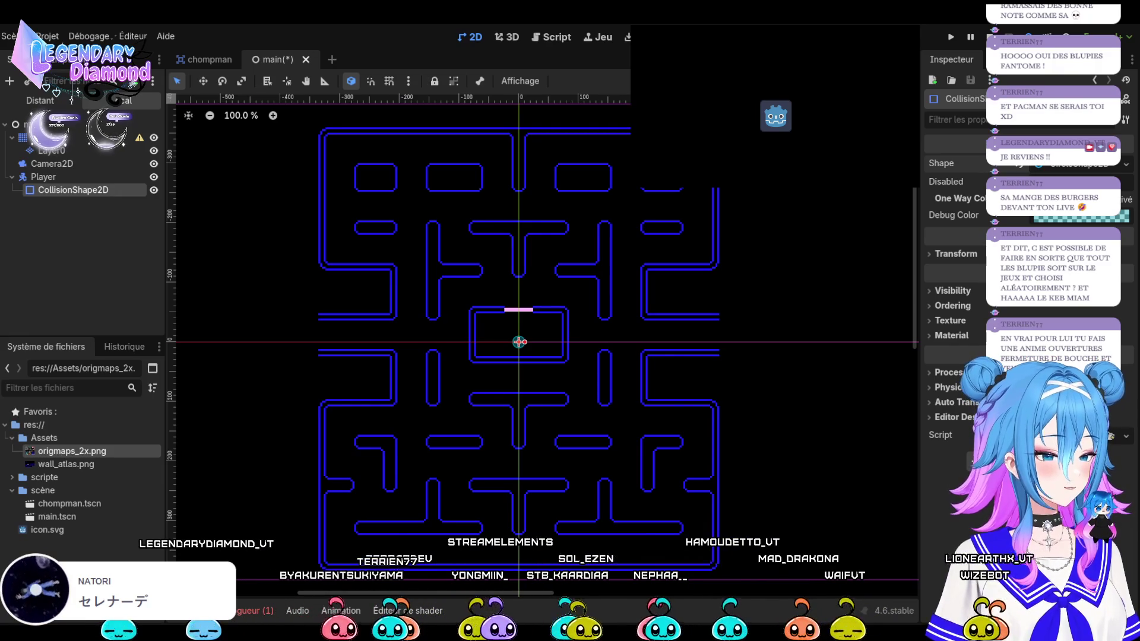
scroll(512, 350, "up", 8)
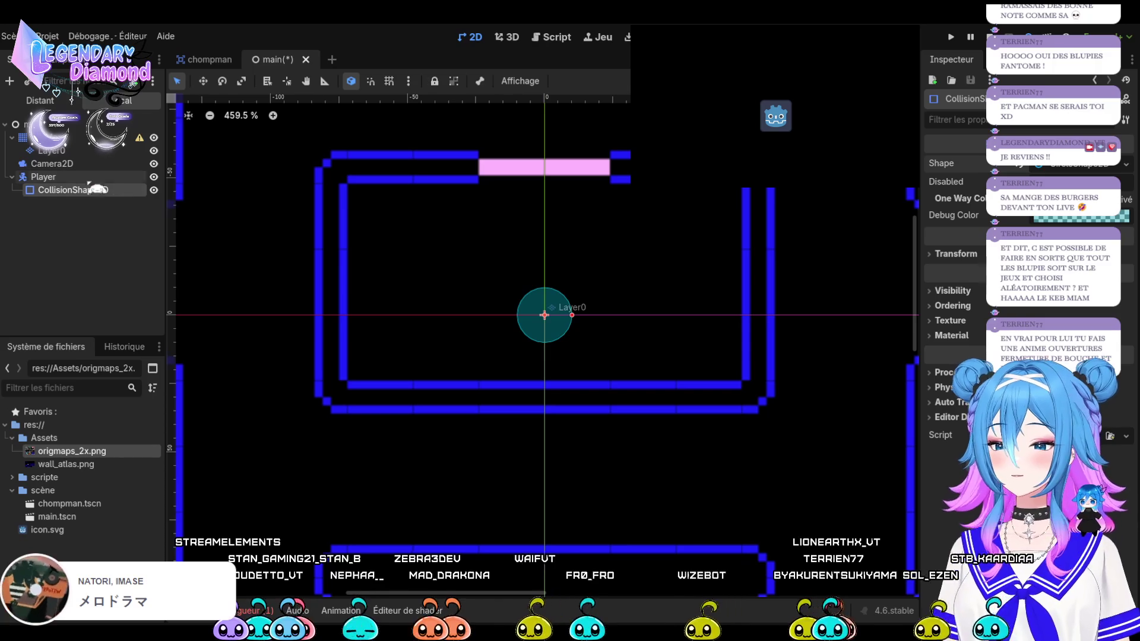
left_click(121, 178)
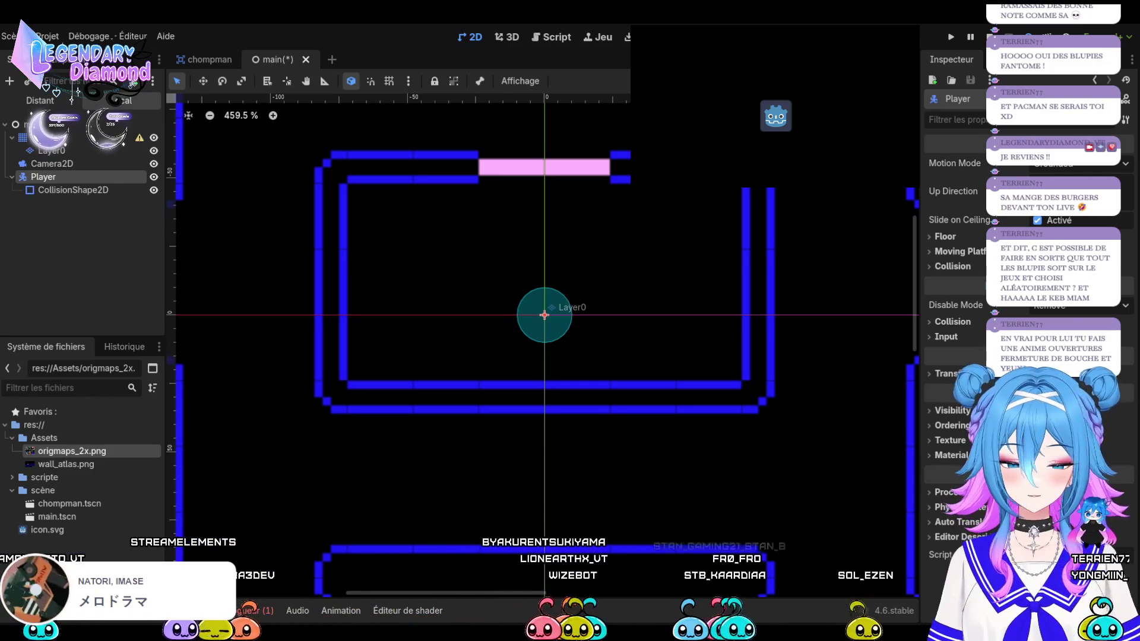
Save the Player branch as player.tscn in the scène folder and open it
left_click_drag(43, 177, 43, 491)
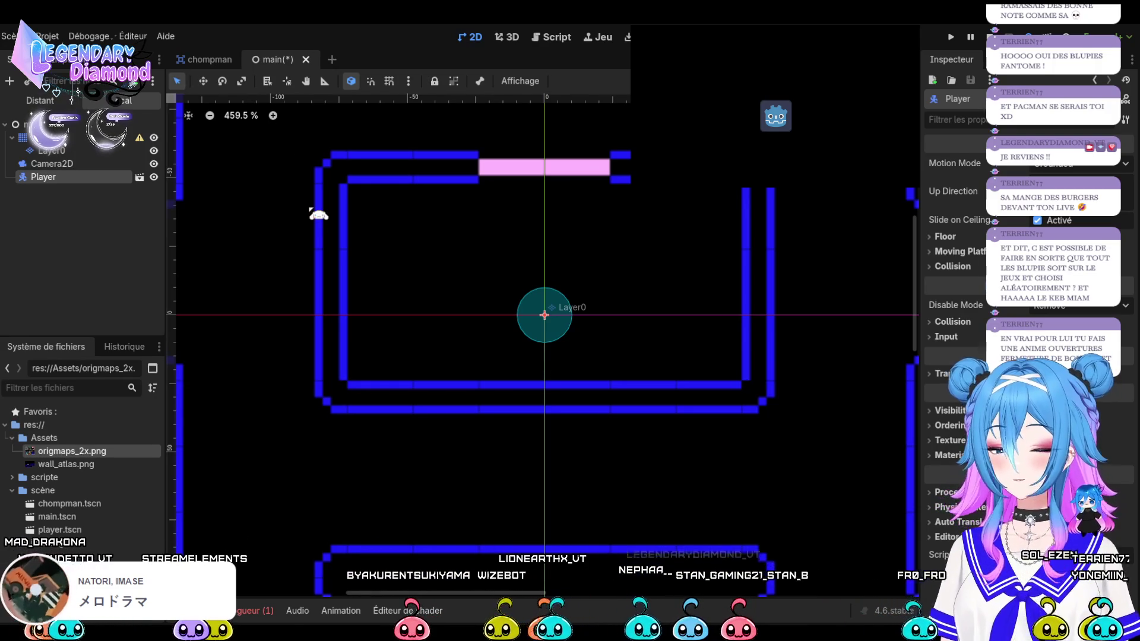
left_click(140, 177)
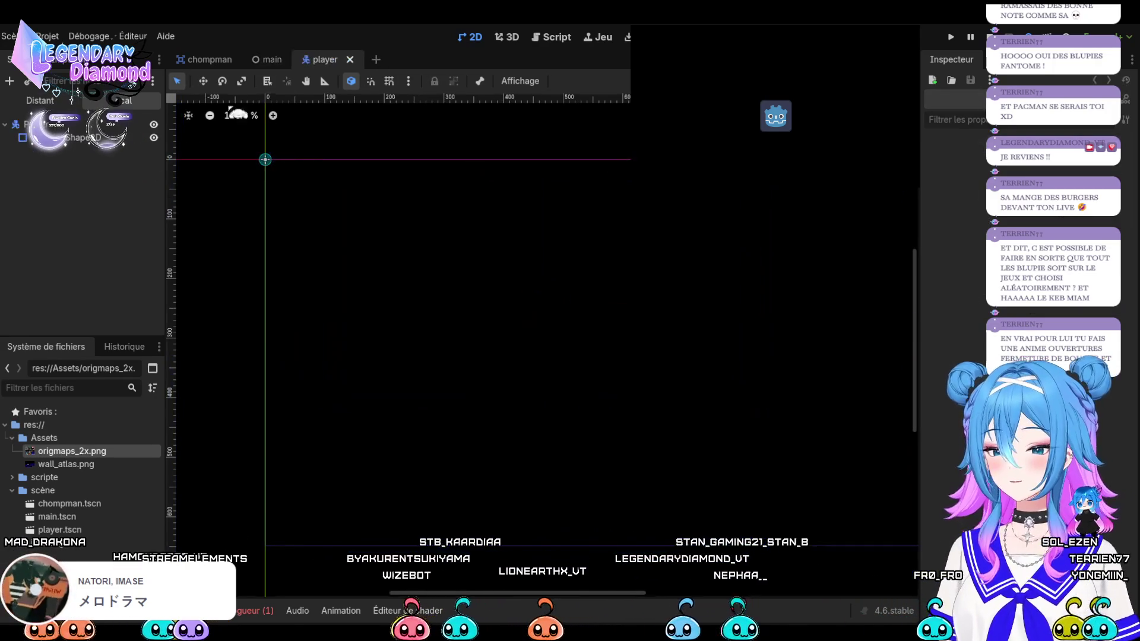
scroll(440, 199, "down", 4)
scroll(408, 209, "up", 11)
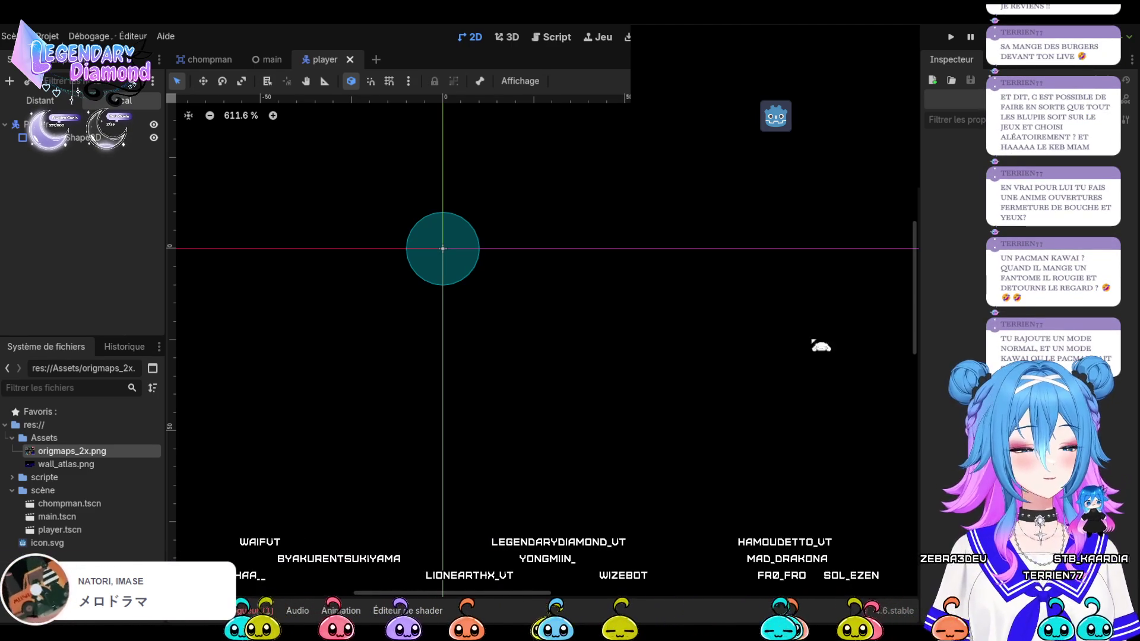
left_click(30, 124)
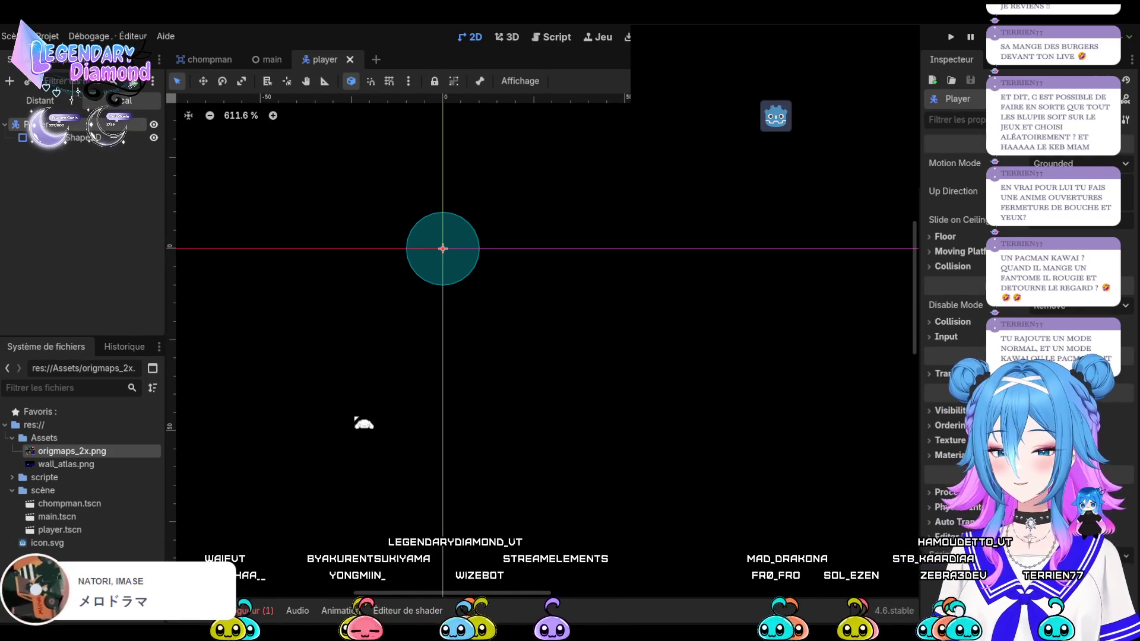
Add a Sprite2D with the icon.svg texture, scaled down inside the collision circle
key("Return")
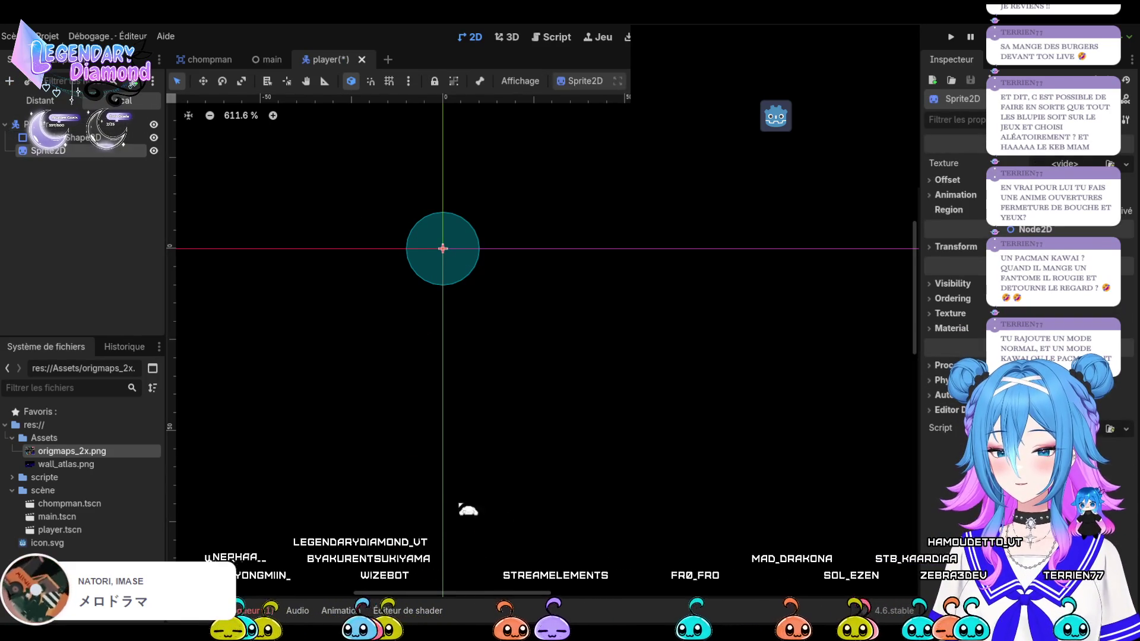
mouse_move(47, 542)
left_mouse_down()
mouse_move(91, 326)
mouse_move(83, 131)
mouse_move(47, 150)
left_mouse_up()
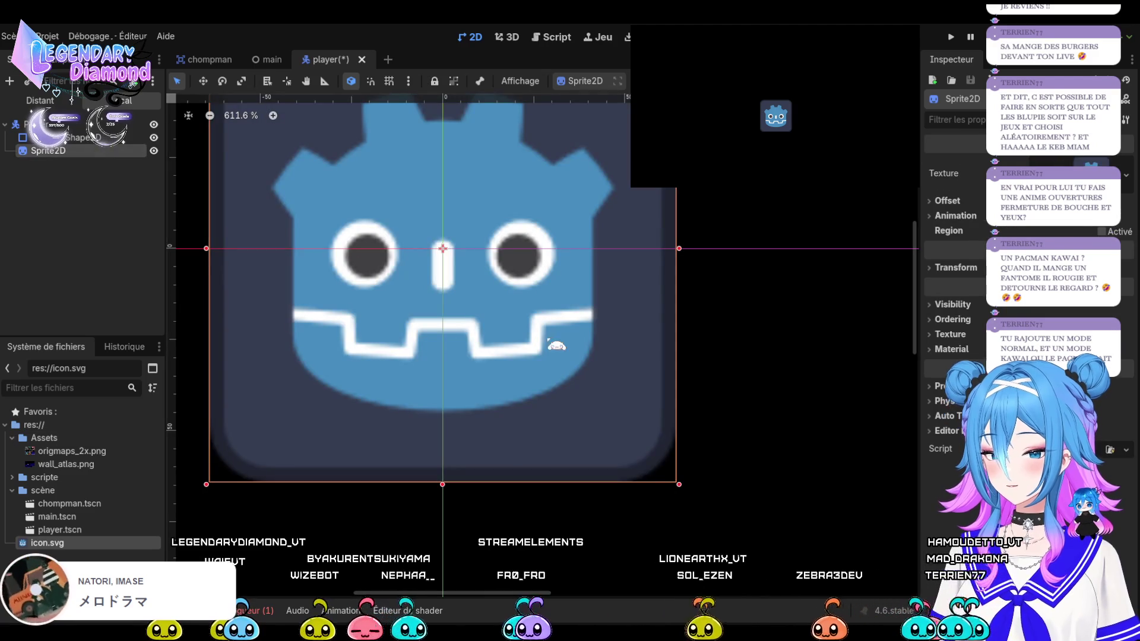
mouse_move(680, 488)
left_mouse_down()
mouse_move(496, 325)
mouse_move(468, 270)
mouse_move(473, 279)
left_mouse_up()
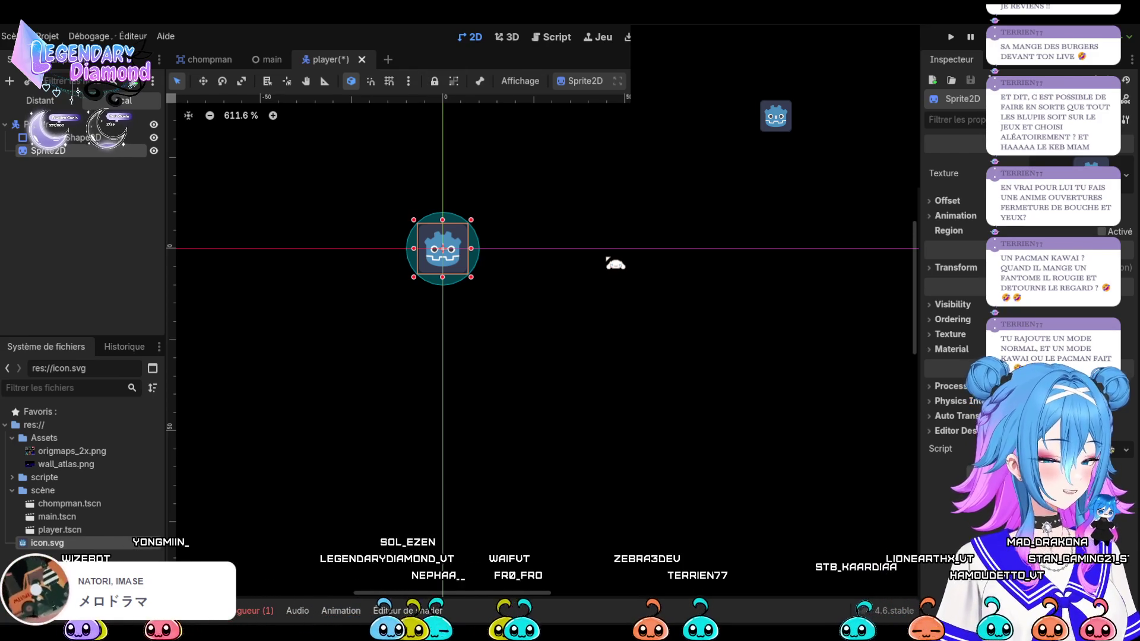
scroll(615, 264, "down", 6)
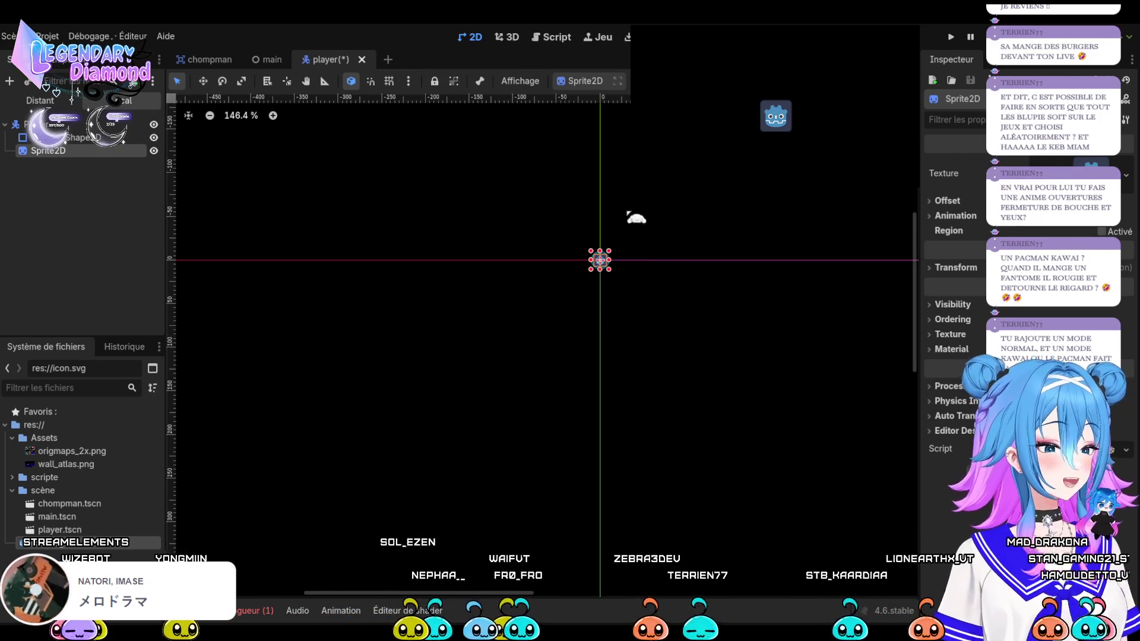
scroll(631, 215, "up", 2)
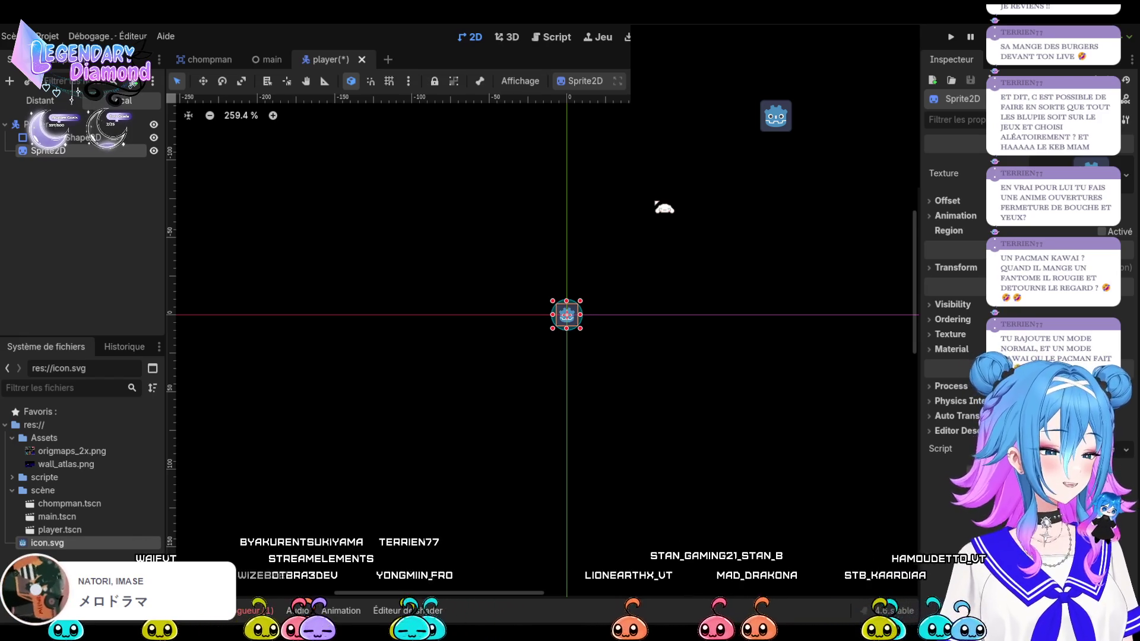
scroll(618, 327, "up", 8)
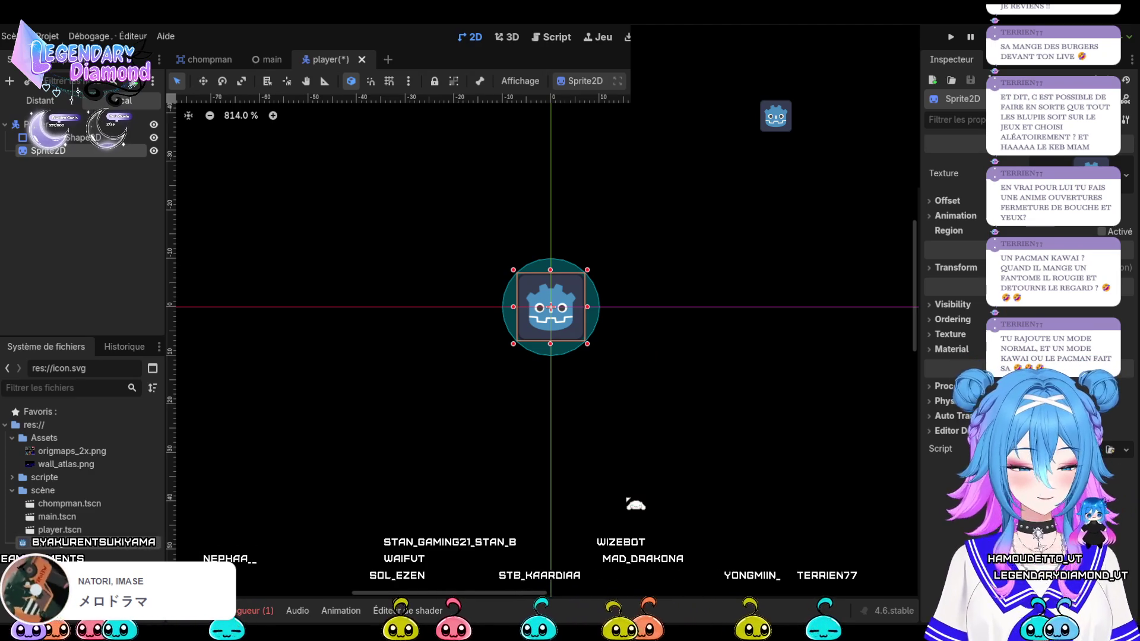
key("Escape")
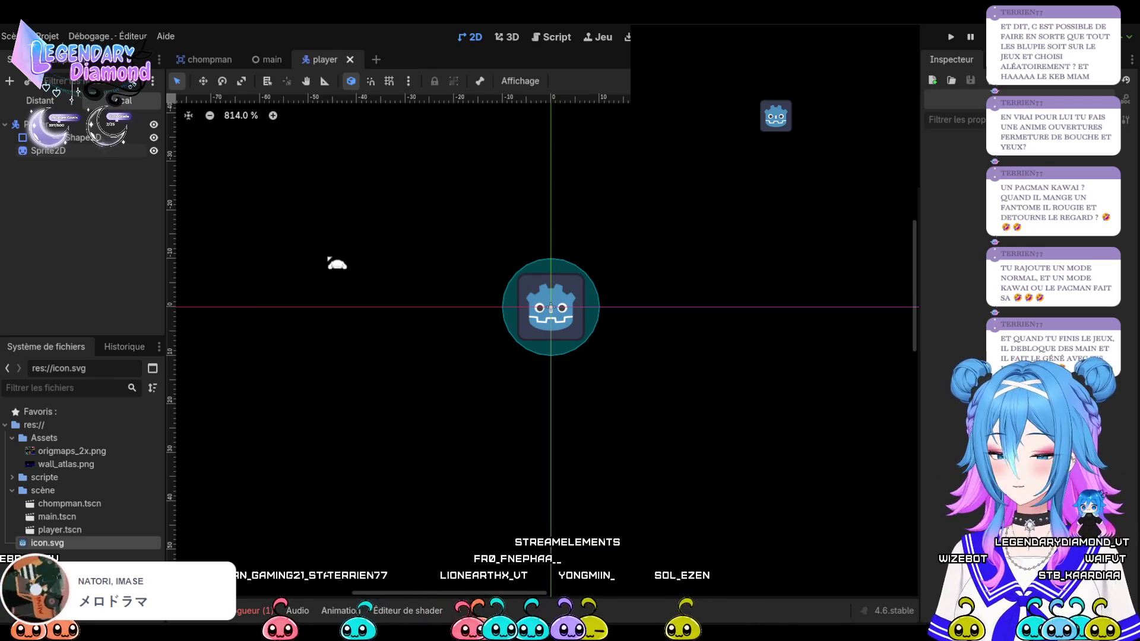
Attach a new player.gd script to Player, then open chompman.gd for reference
left_click(551, 308)
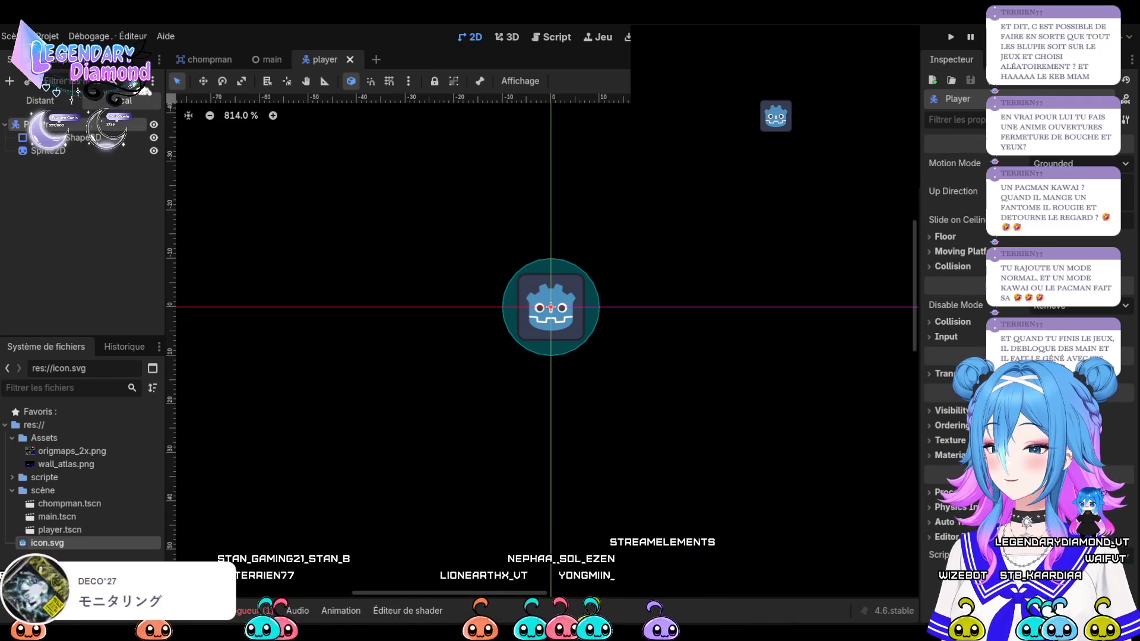
key("Return")
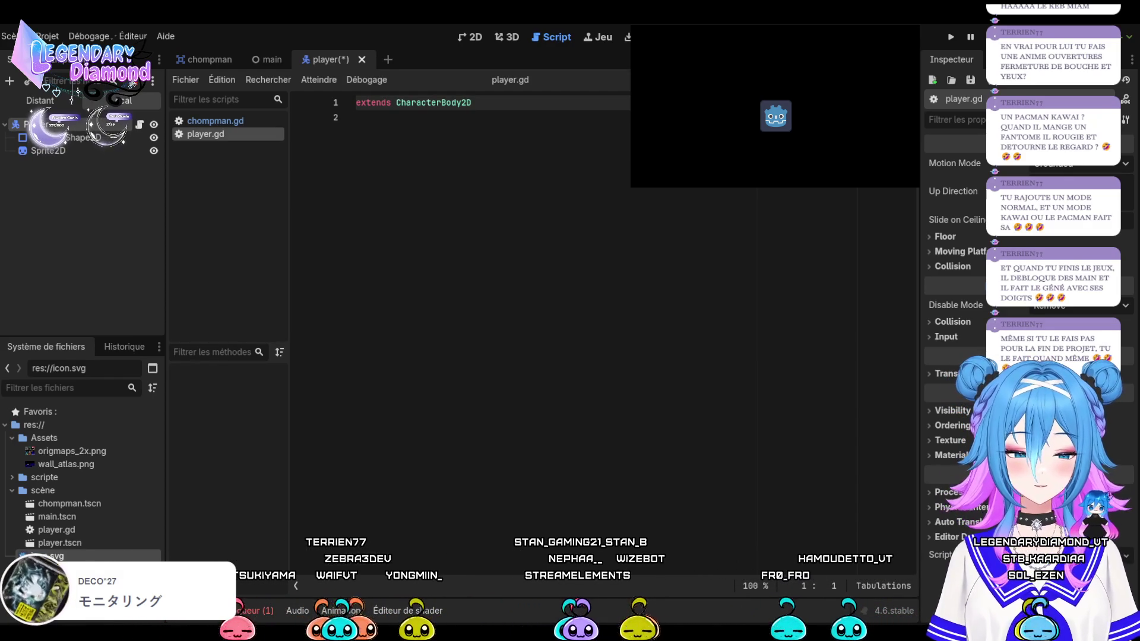
left_click(216, 121)
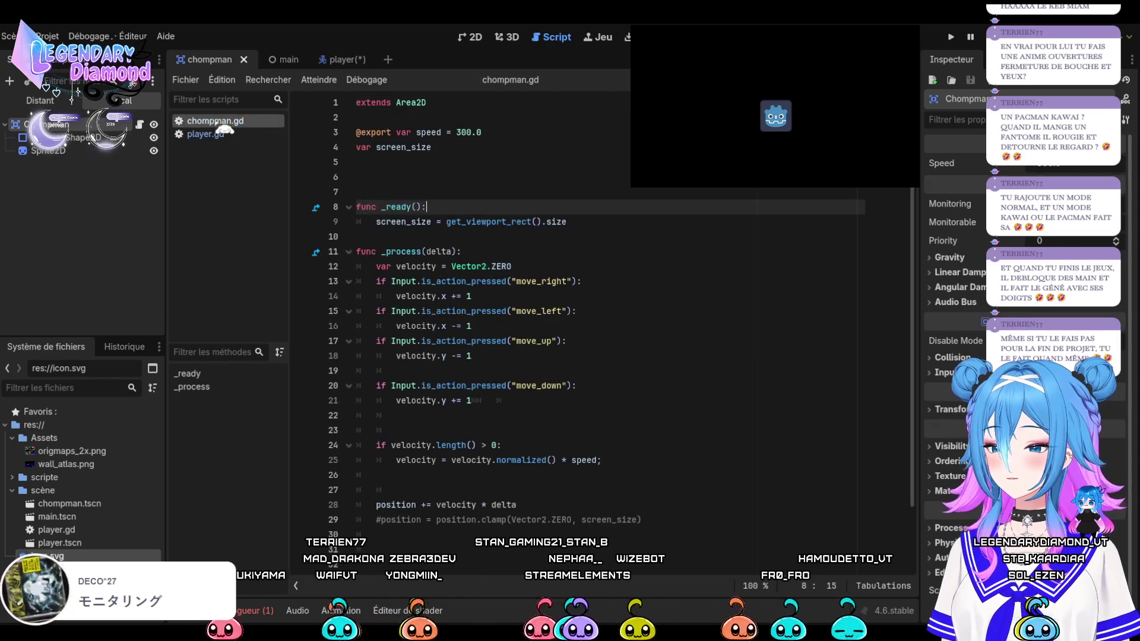
Copy all the chompman script code and paste it into player.gd on line 2
left_click(547, 178)
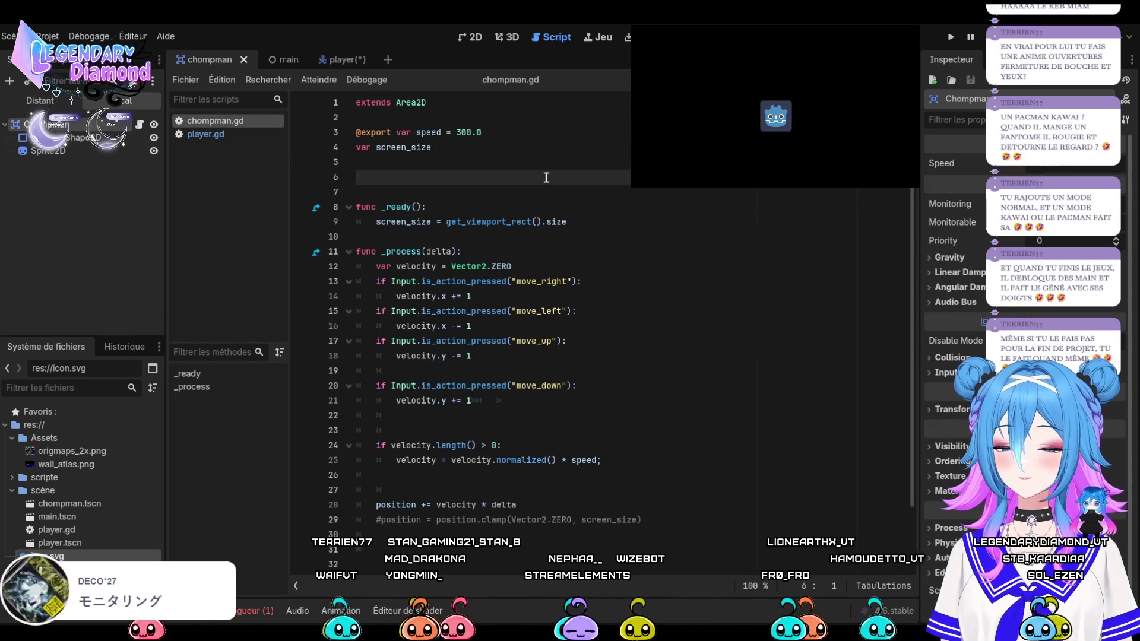
key("ctrl+a")
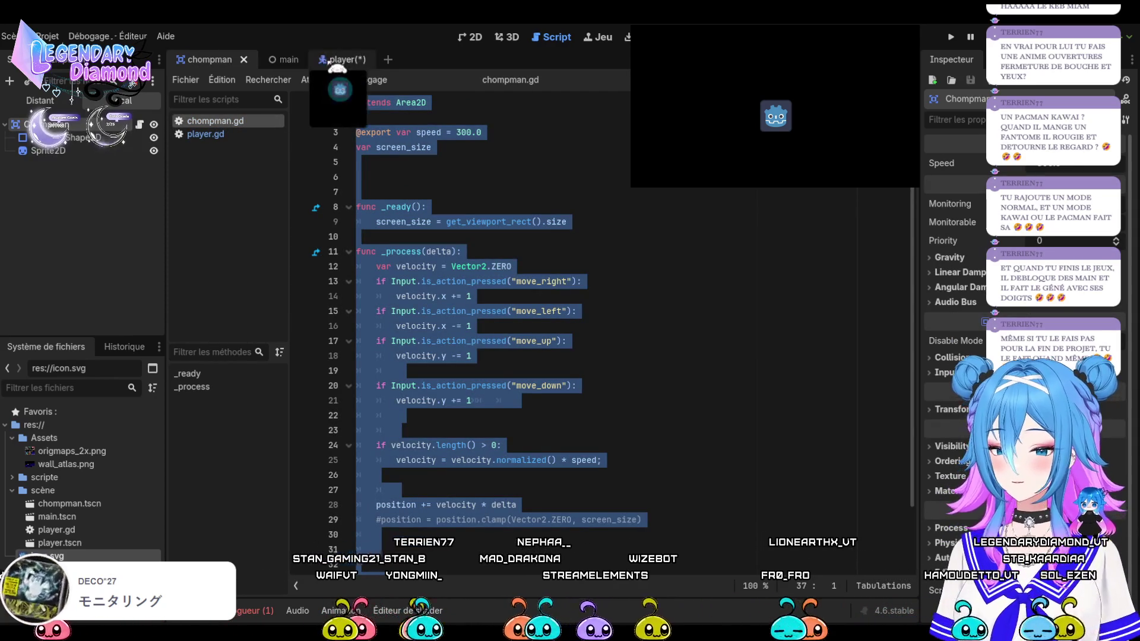
left_click(331, 60)
left_click(481, 182)
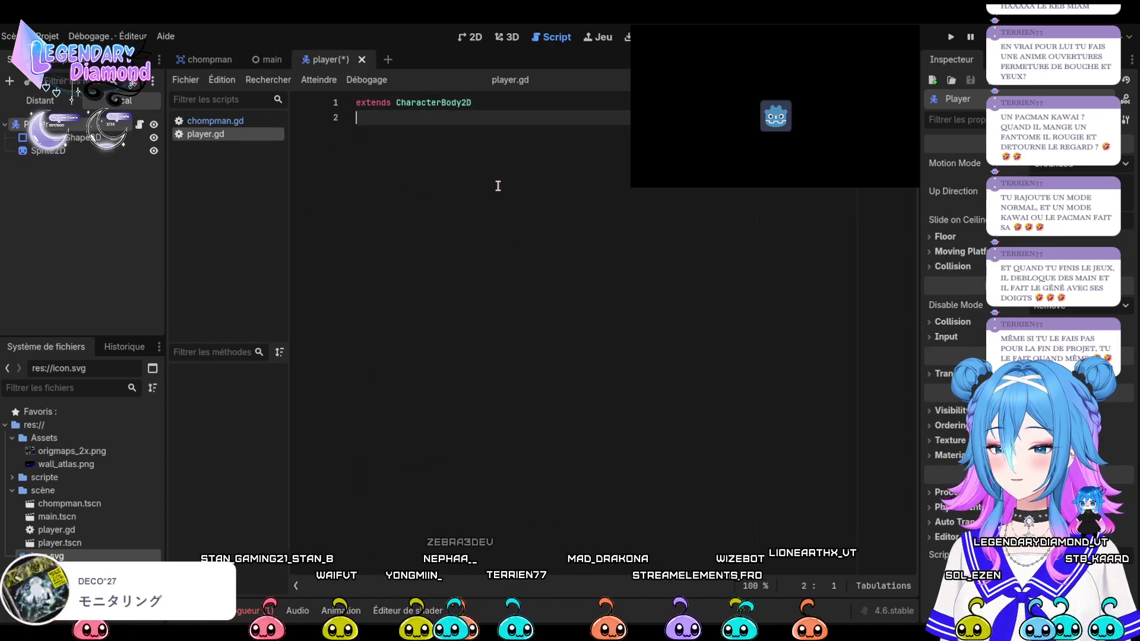
key("ctrl+v")
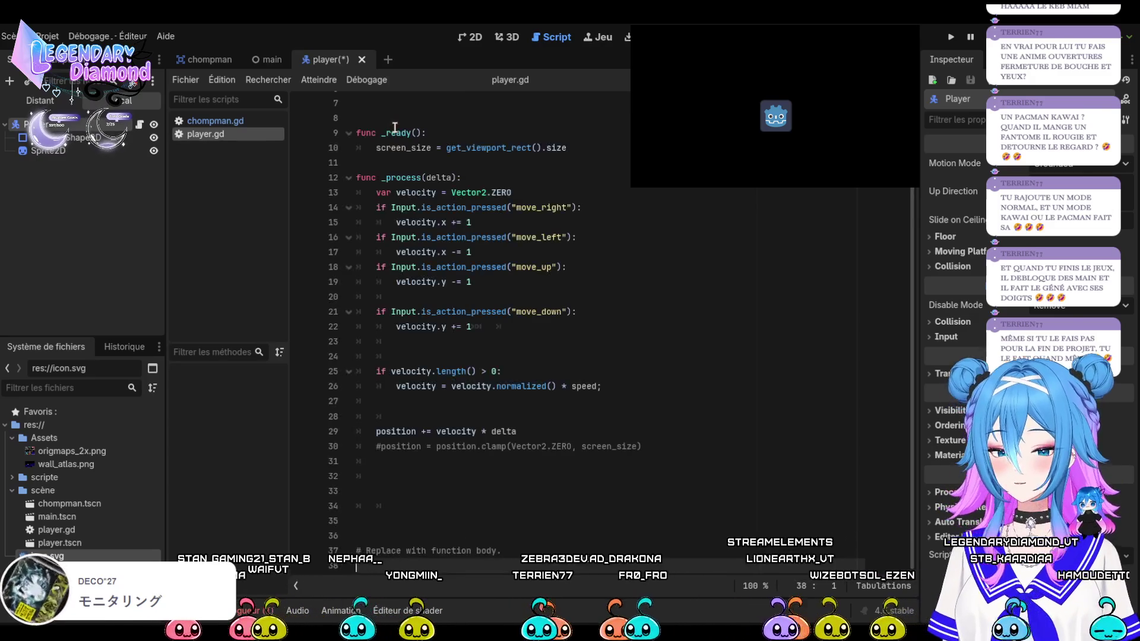
Delete the duplicate 'extends Area2D' line and extra blank lines, save player.gd, and return to main
left_click_drag(425, 130, 357, 119)
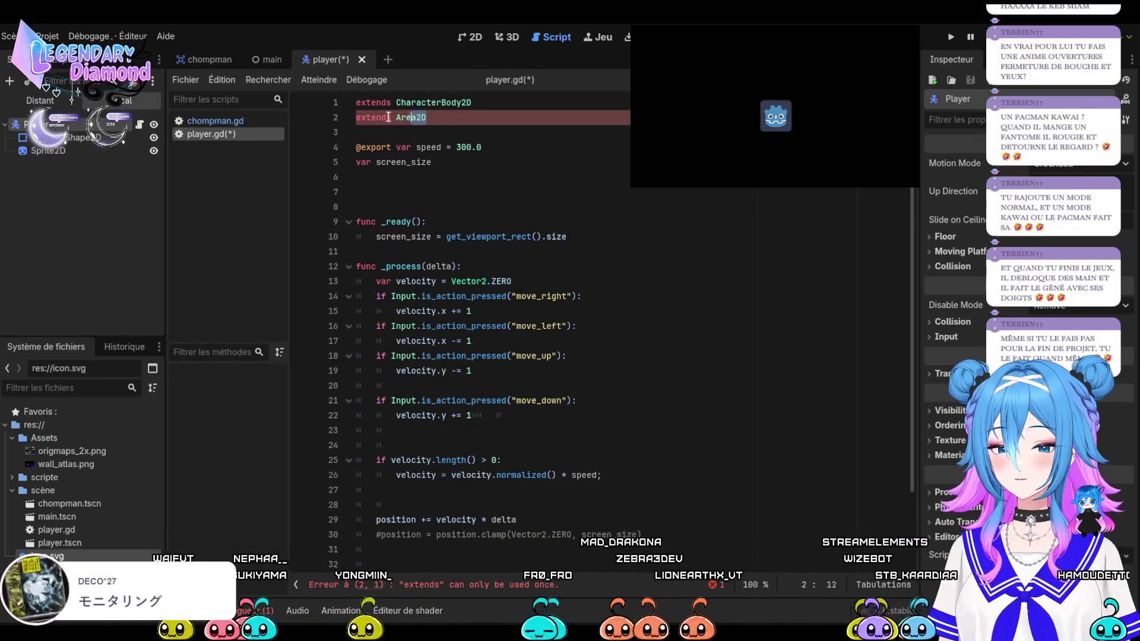
key("BackSpace")
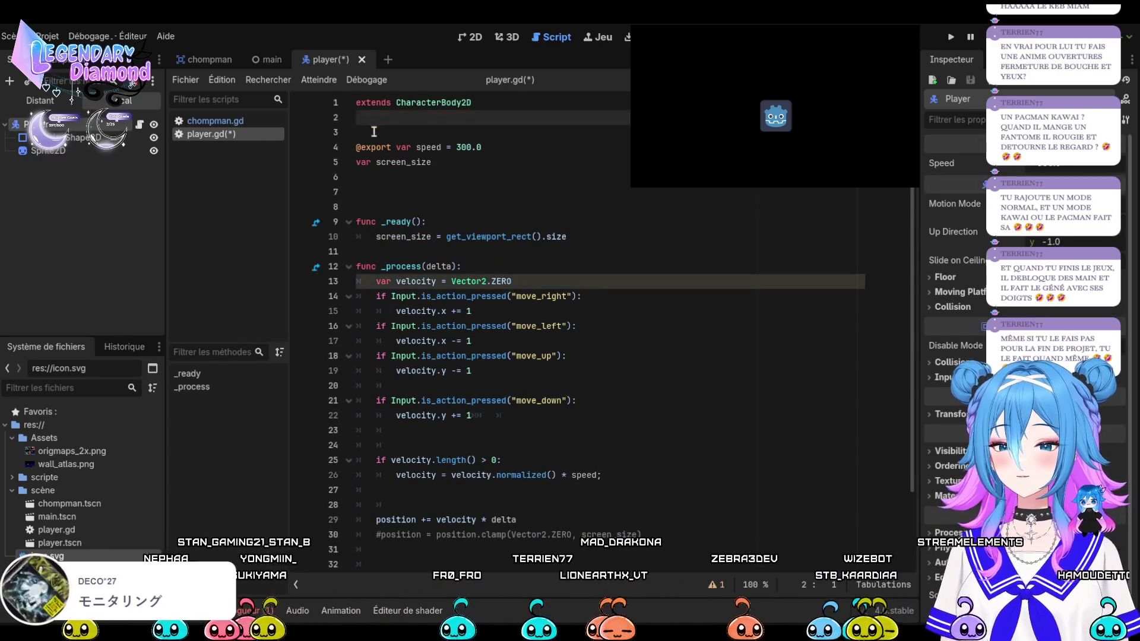
key("Delete")
key("BackSpace")
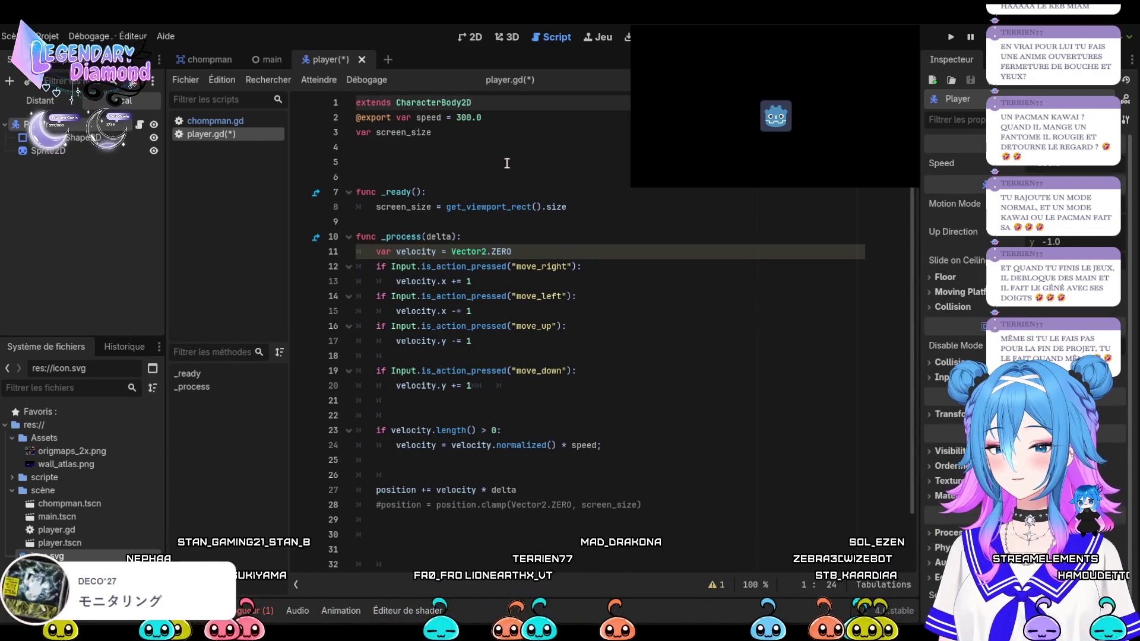
left_click(507, 163)
key("ctrl+s")
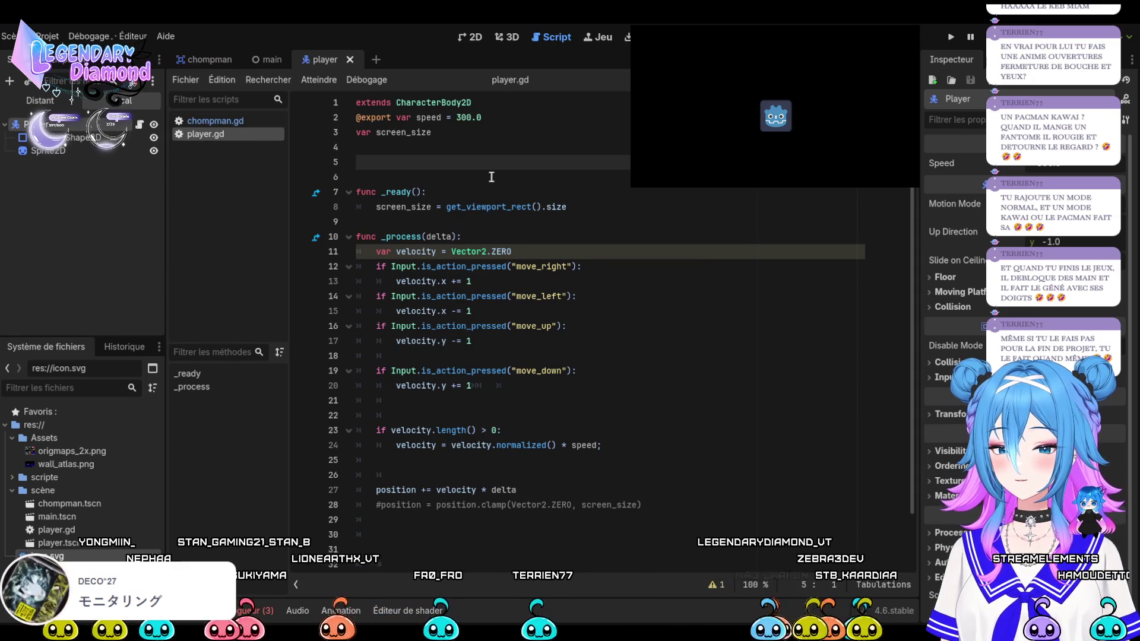
left_click(270, 59)
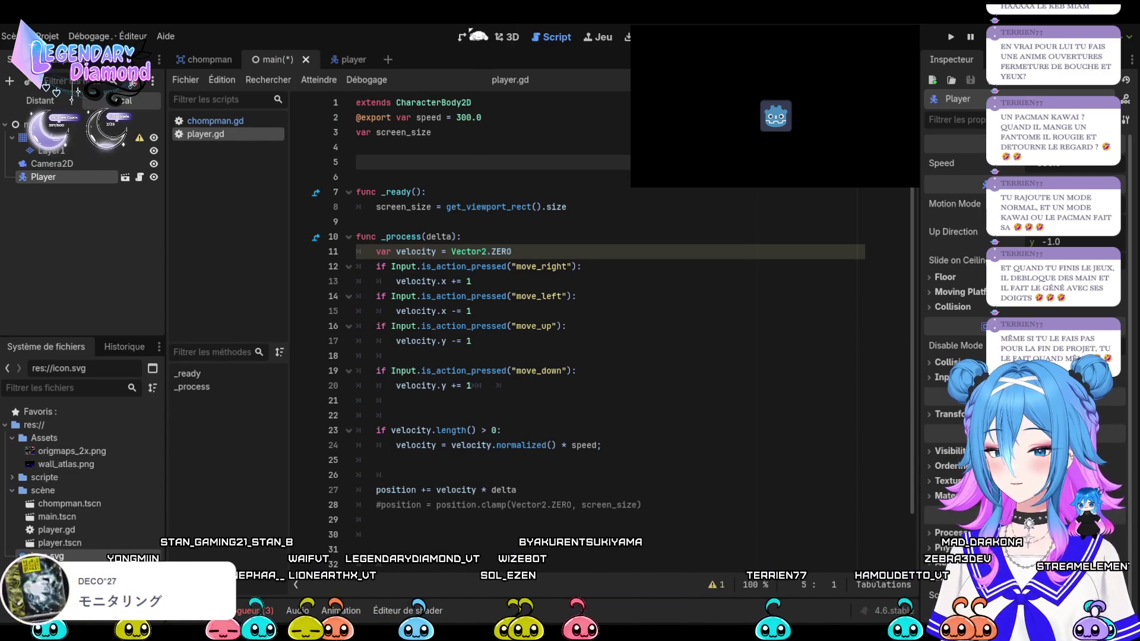
Show the 2D maze, run the game with F5, and steer Pac-Man right then down
left_click(479, 35)
scroll(439, 250, "down", 2)
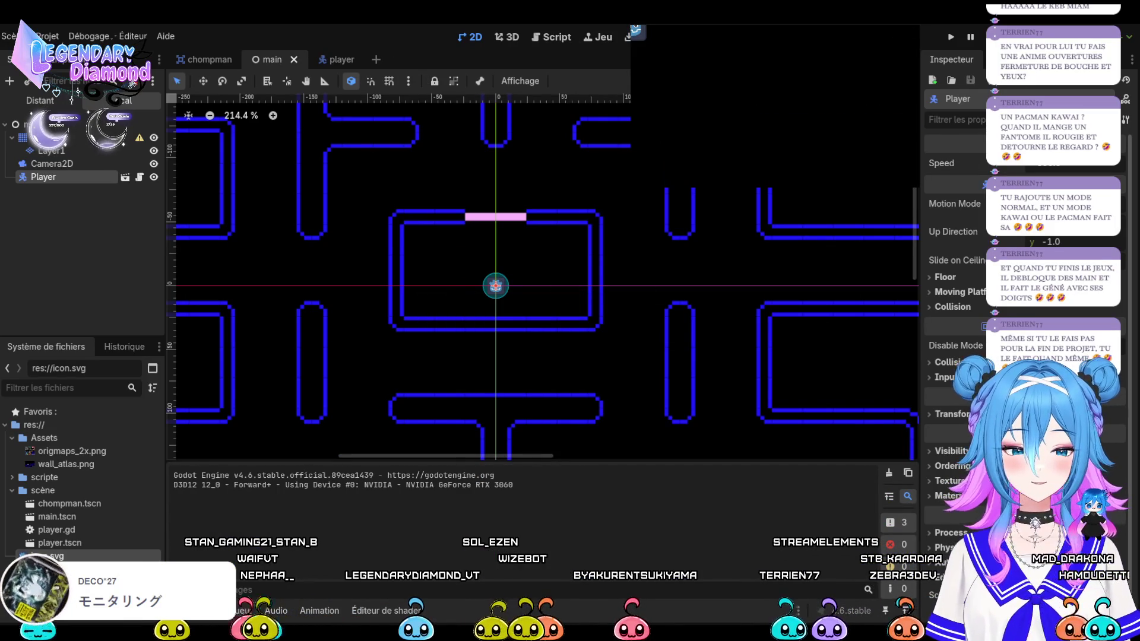
key("F5")
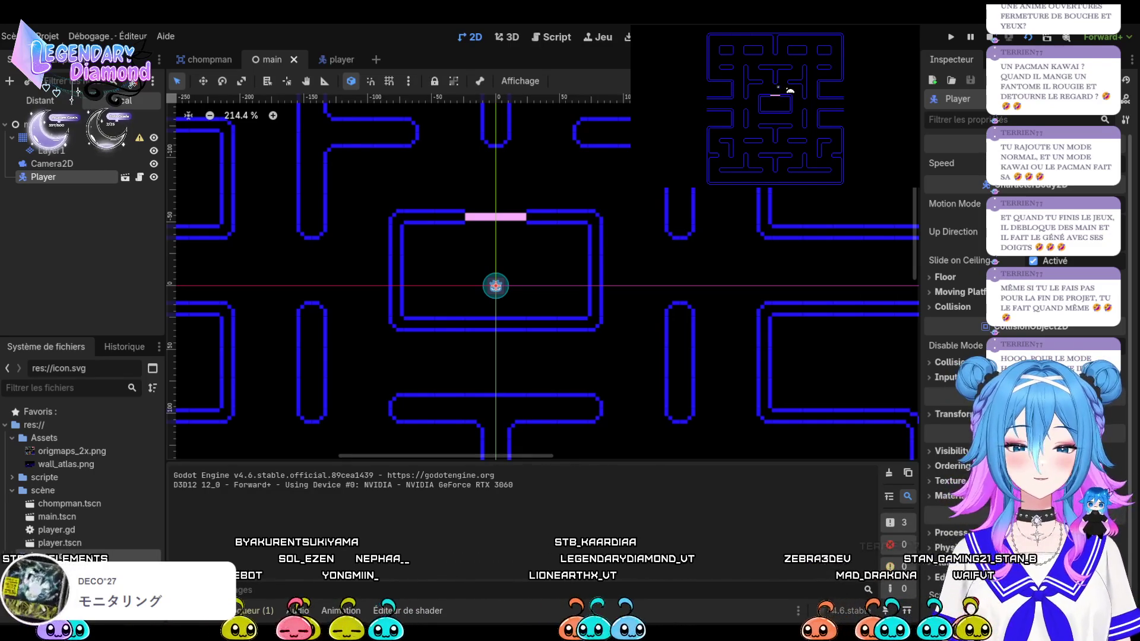
key("Right")
key("Down")
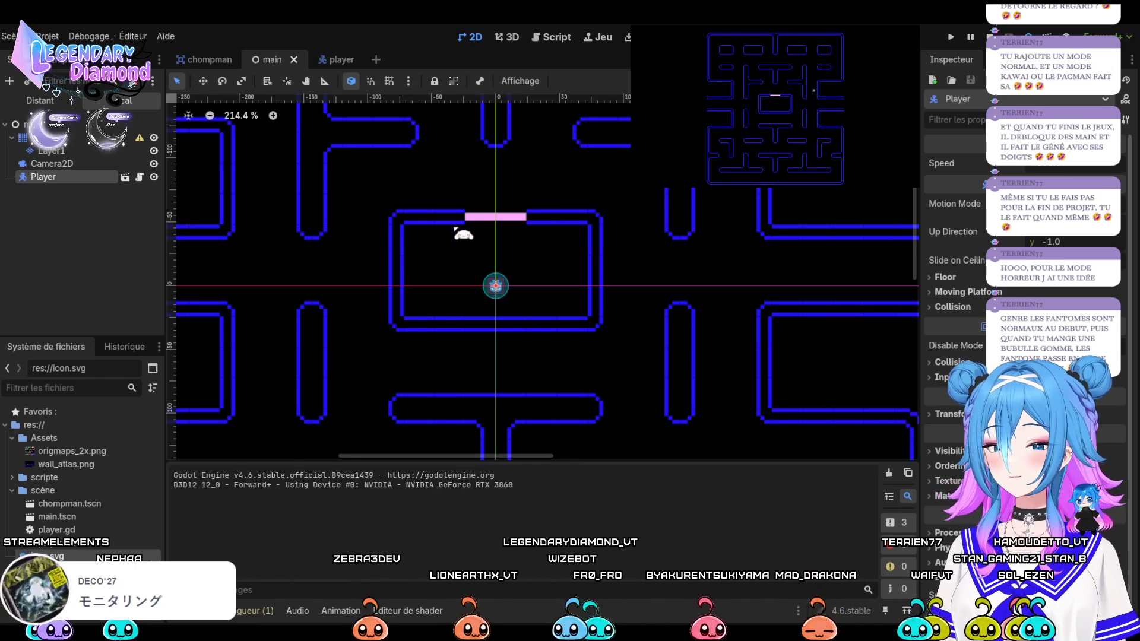
scroll(456, 229, "up", 4)
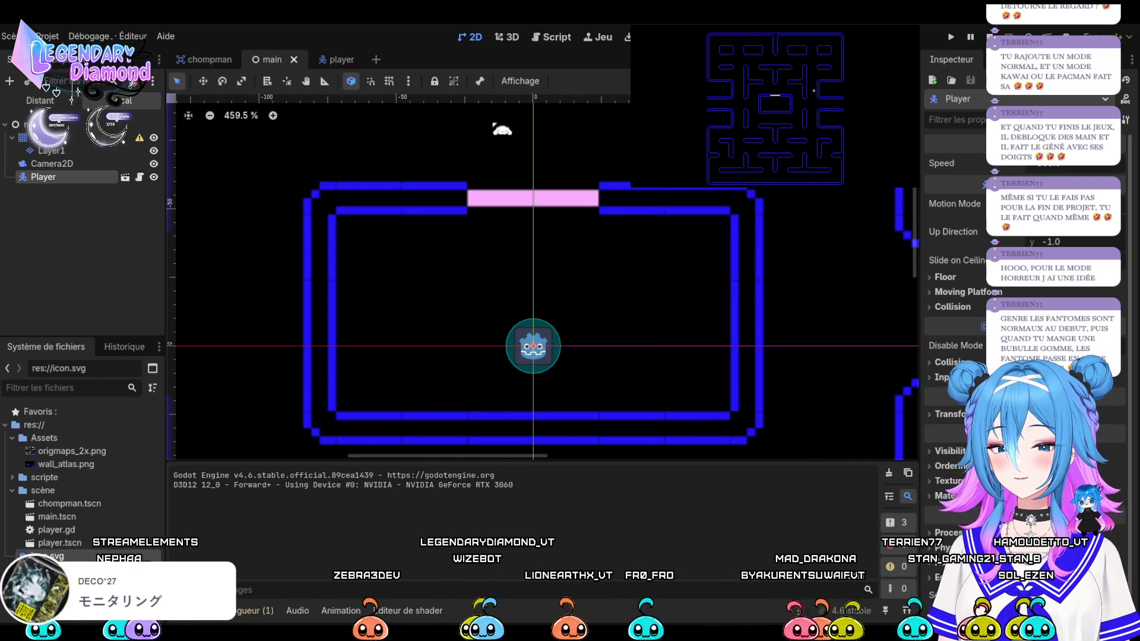
left_click(330, 60)
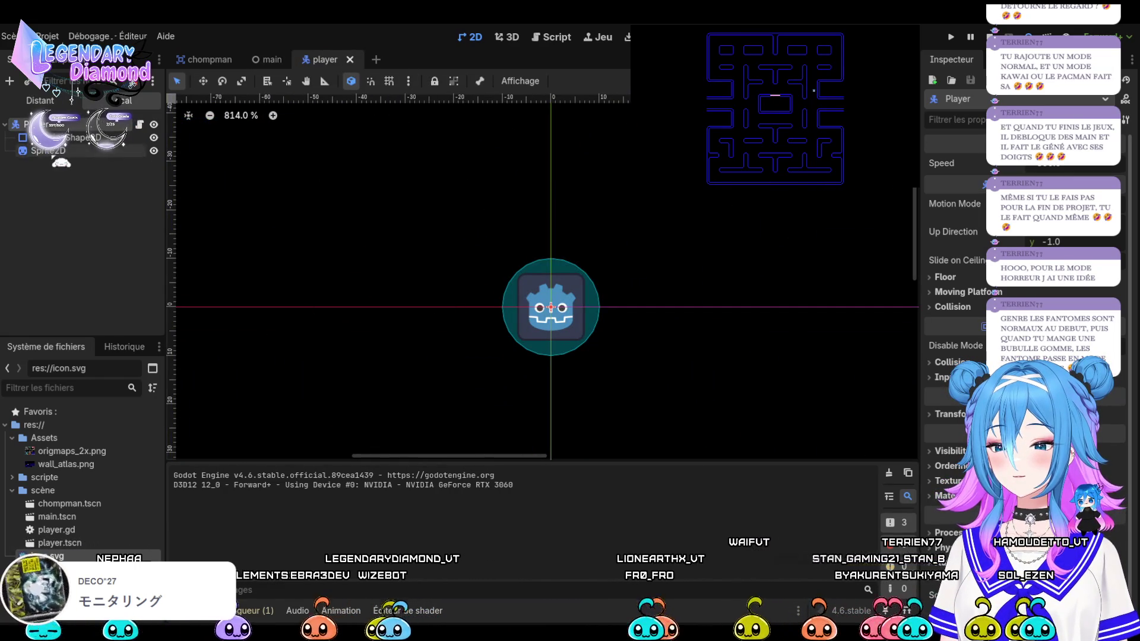
Scale the Player root node to double size, then go back to the main maze scene
scroll(509, 256, "down", 6)
scroll(523, 312, "up", 5)
left_click(552, 305)
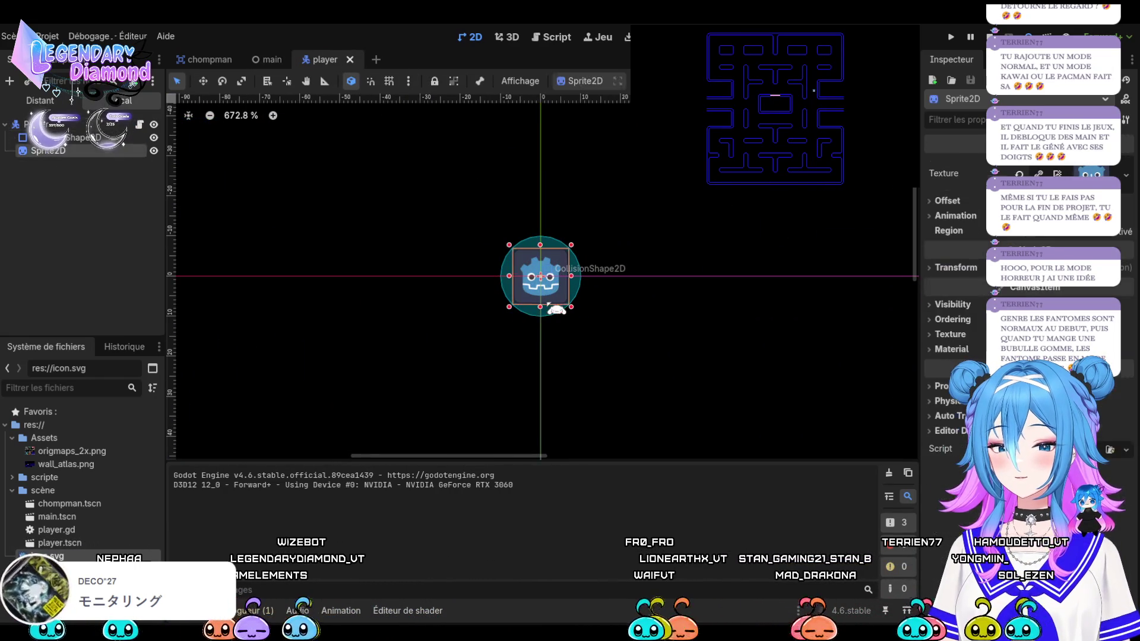
left_click(35, 124)
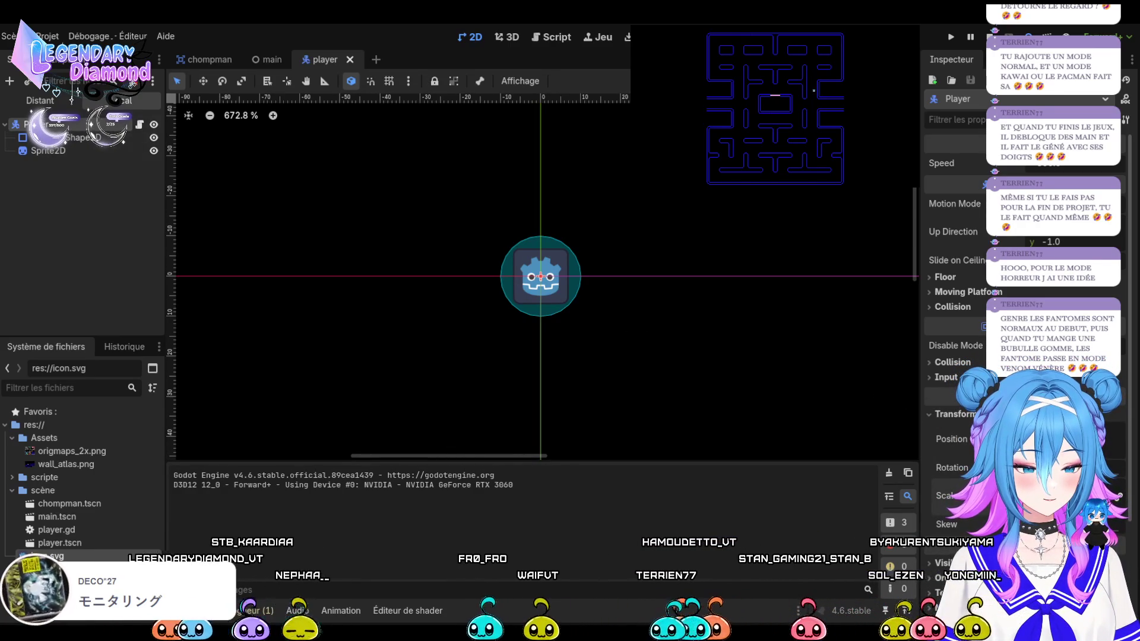
key("Return")
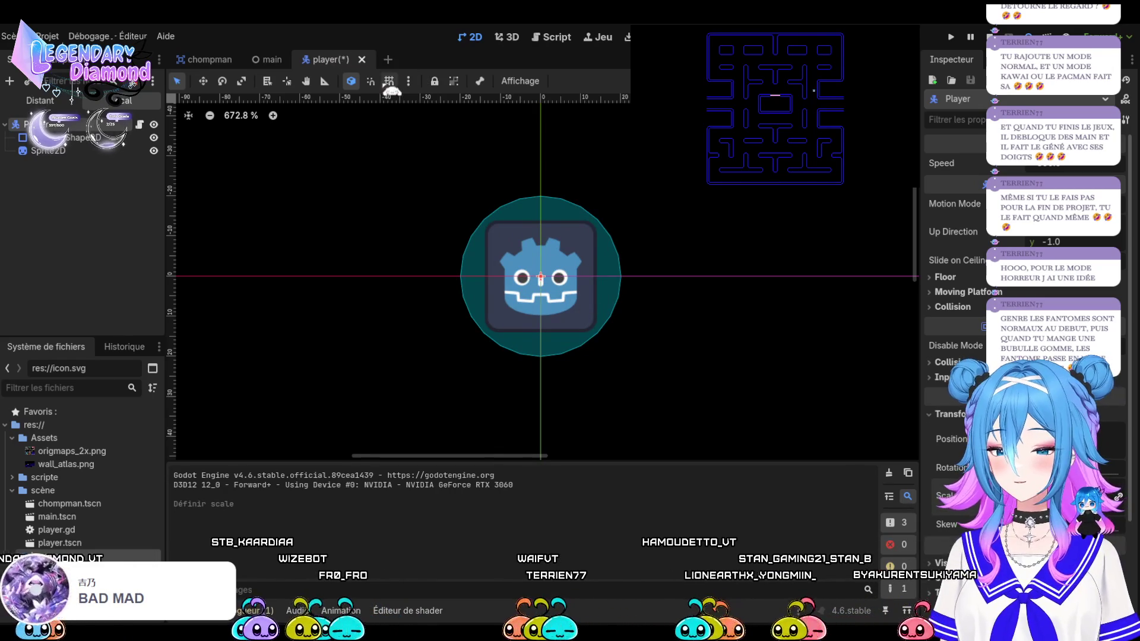
left_click(270, 59)
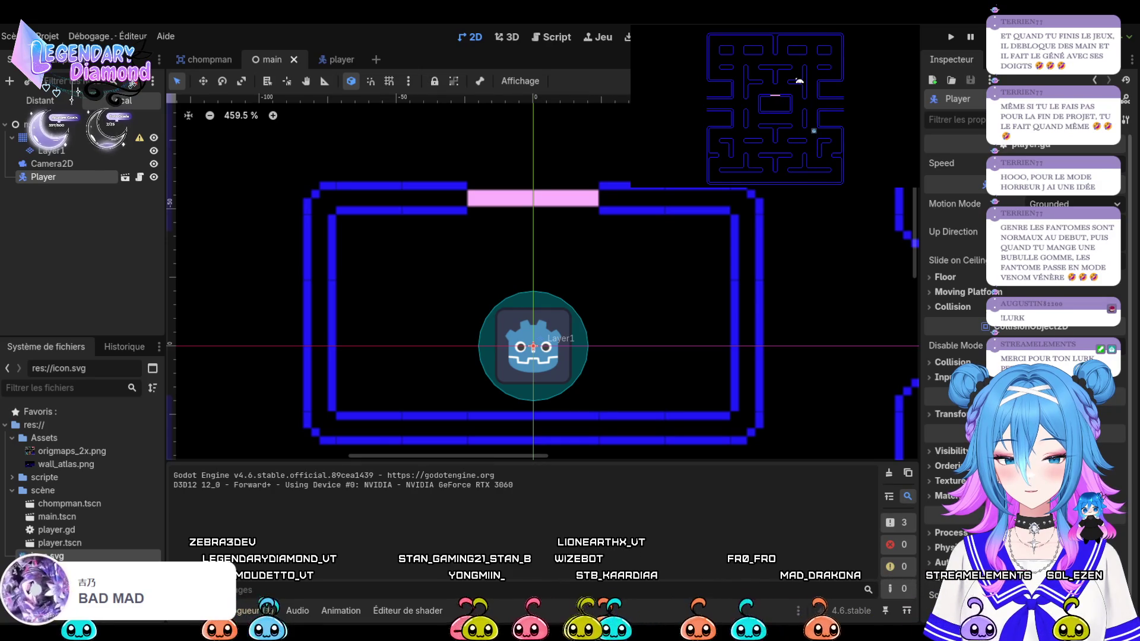
Stop the game with F8 and scale the Player node down by half in its scene
key("F8")
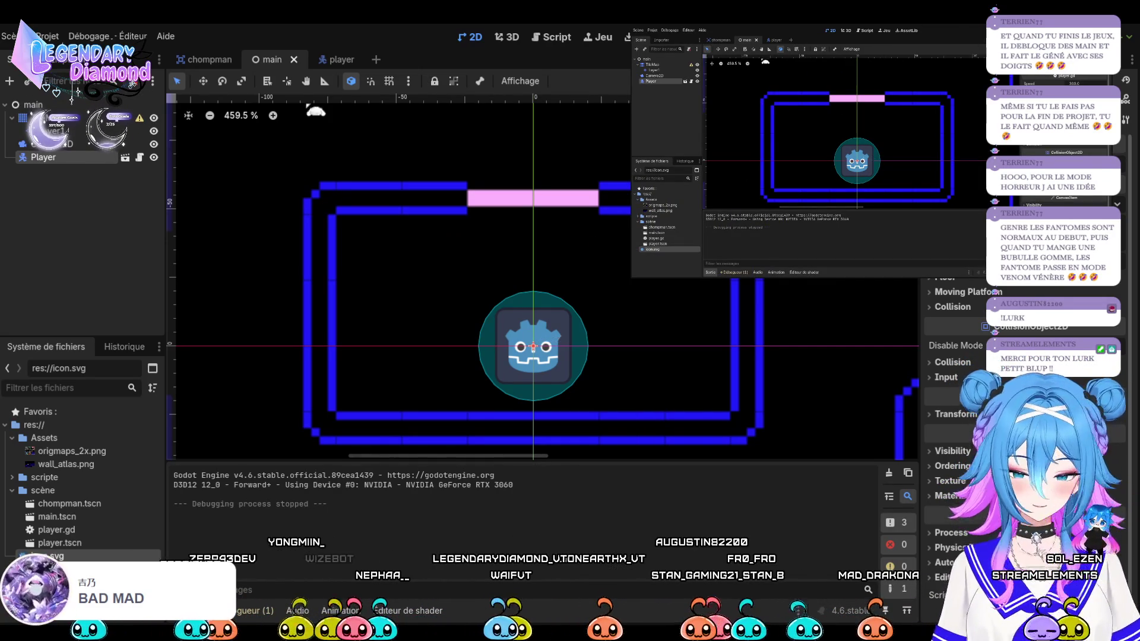
left_click(331, 59)
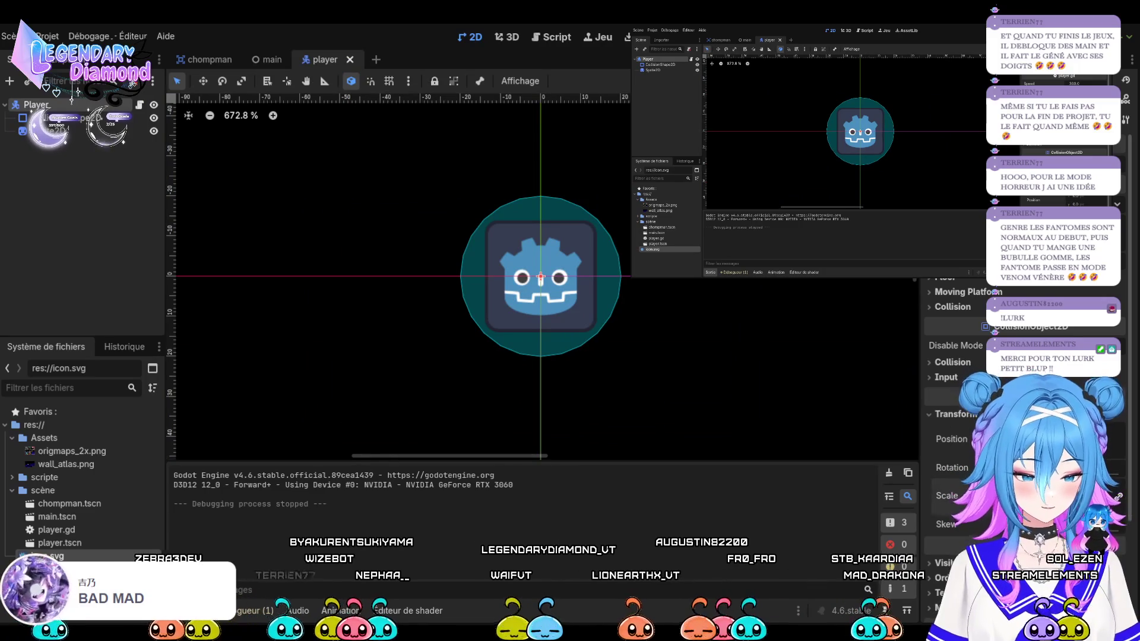
key("Return")
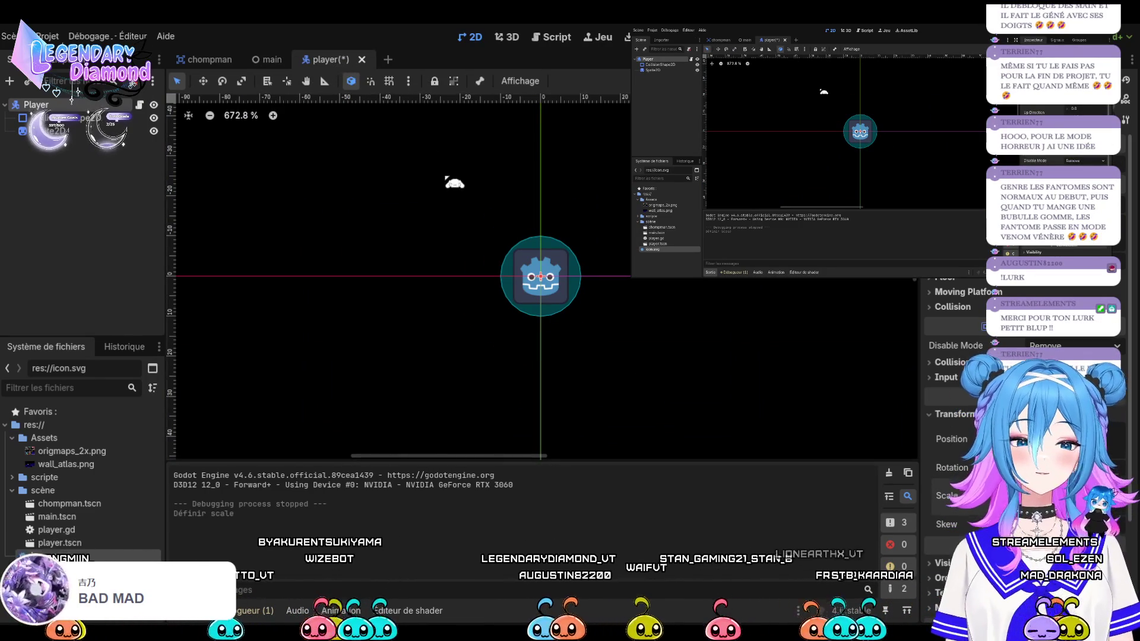
Switch to the main maze scene to see the smaller Player in the central box
left_click(269, 59)
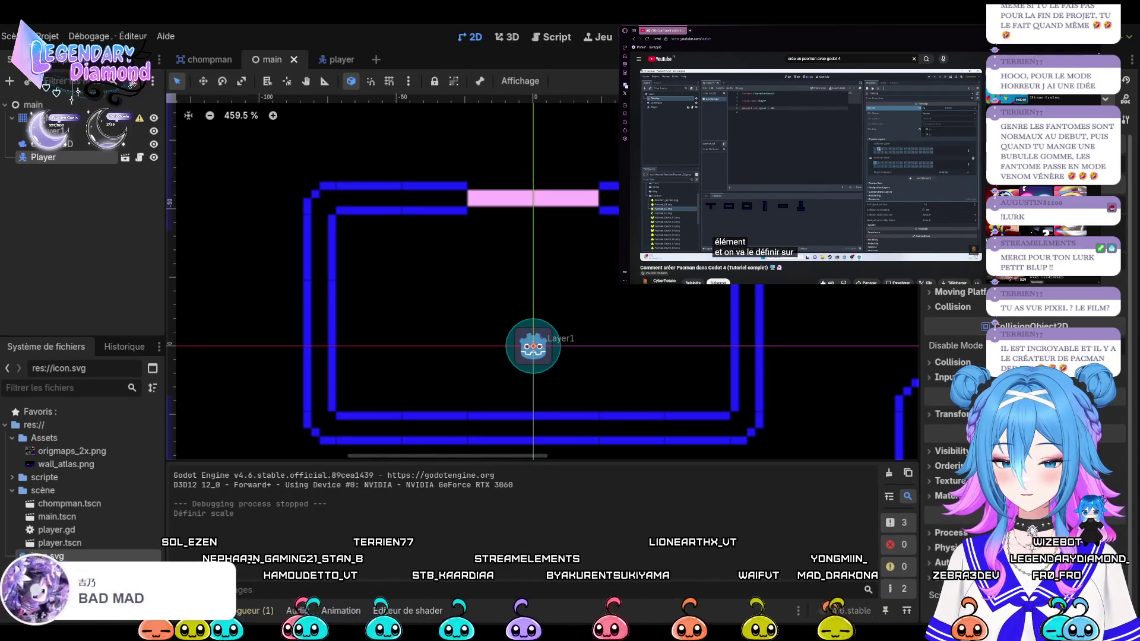
Select the maze TileMapLayer, open its TileSet panel, and put tile physics on collision layer 2
left_click(887, 158)
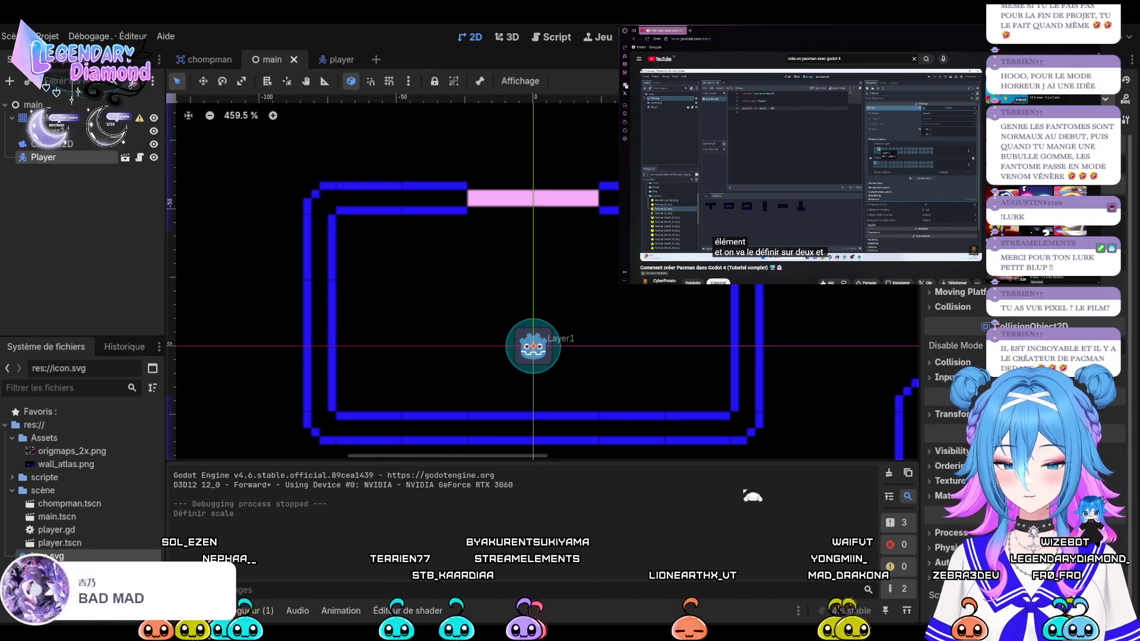
left_click(53, 130)
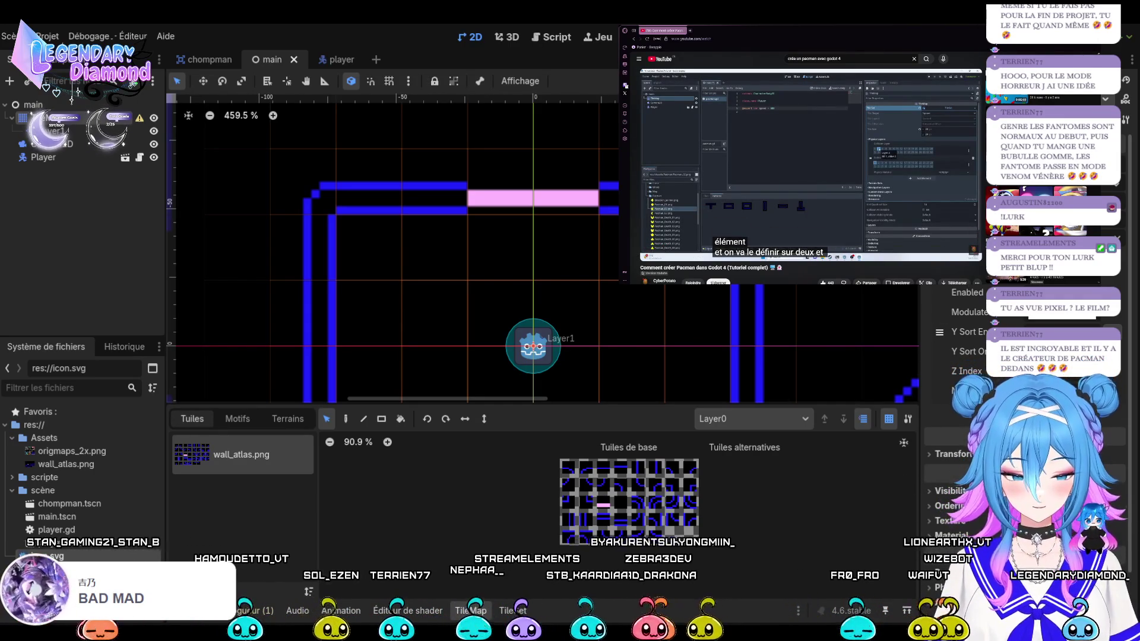
left_click(513, 611)
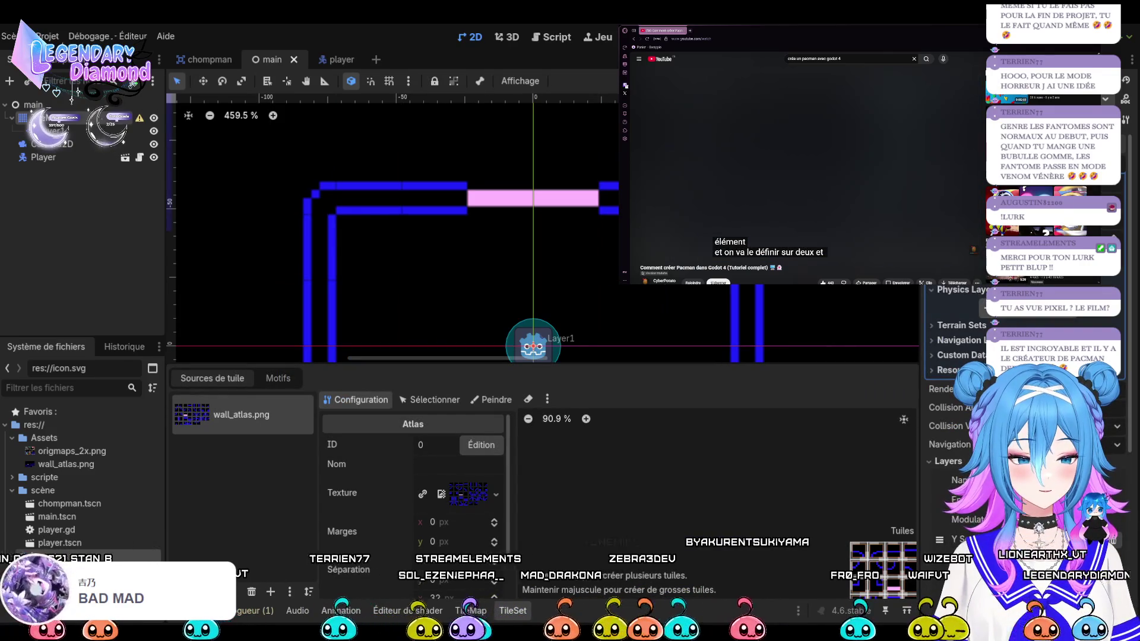
left_click(974, 329)
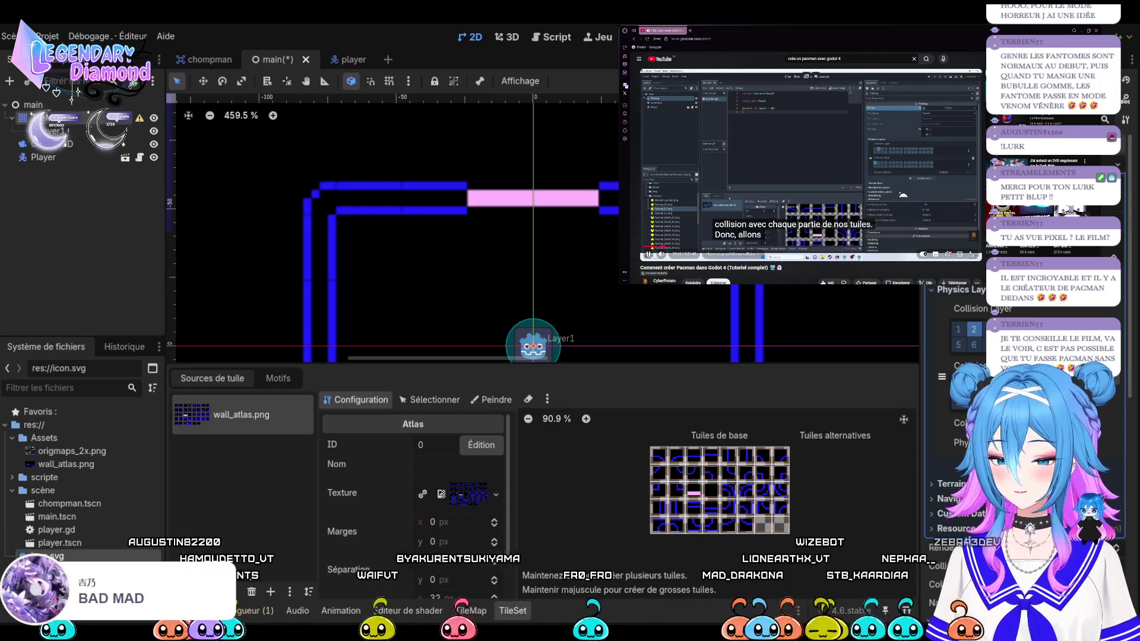
Switch the TileSet editor to the Peindre (paint) mode for wall_atlas.png
key("space")
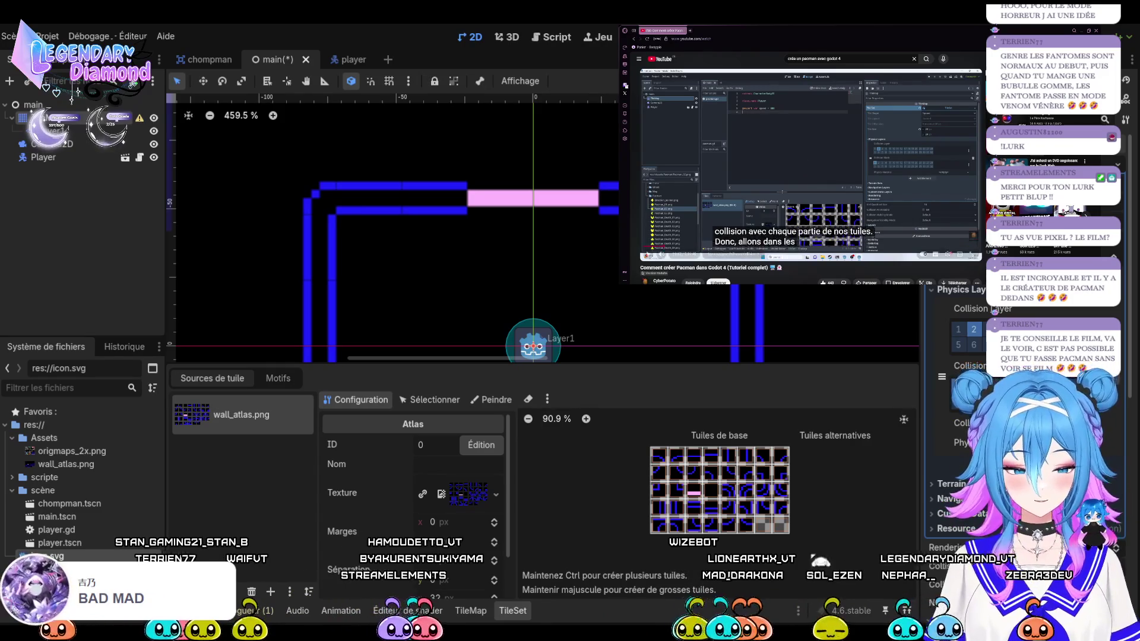
scroll(413, 504, "down", 1)
scroll(412, 504, "up", 1)
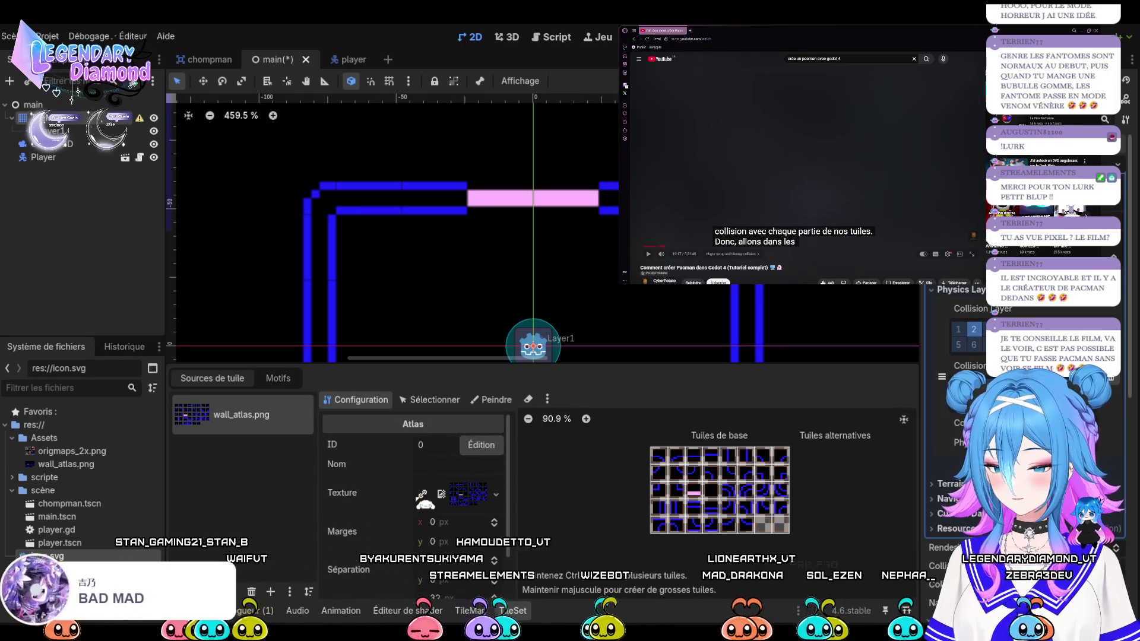
left_click(491, 399)
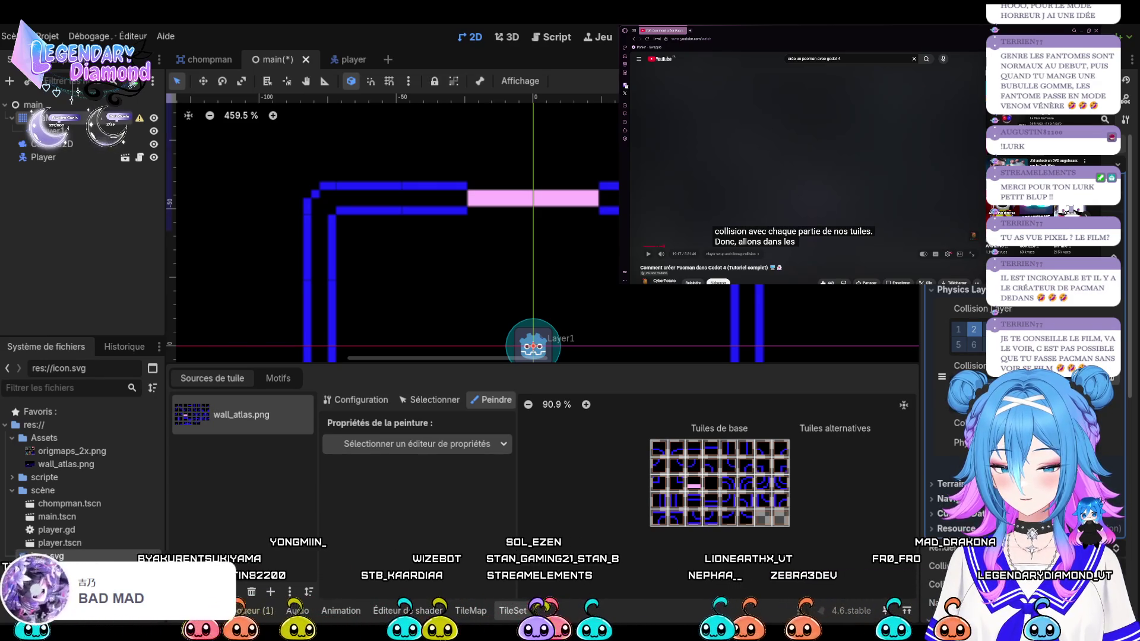
Choose 'Calque physique 0' as the tile property to paint
key("space")
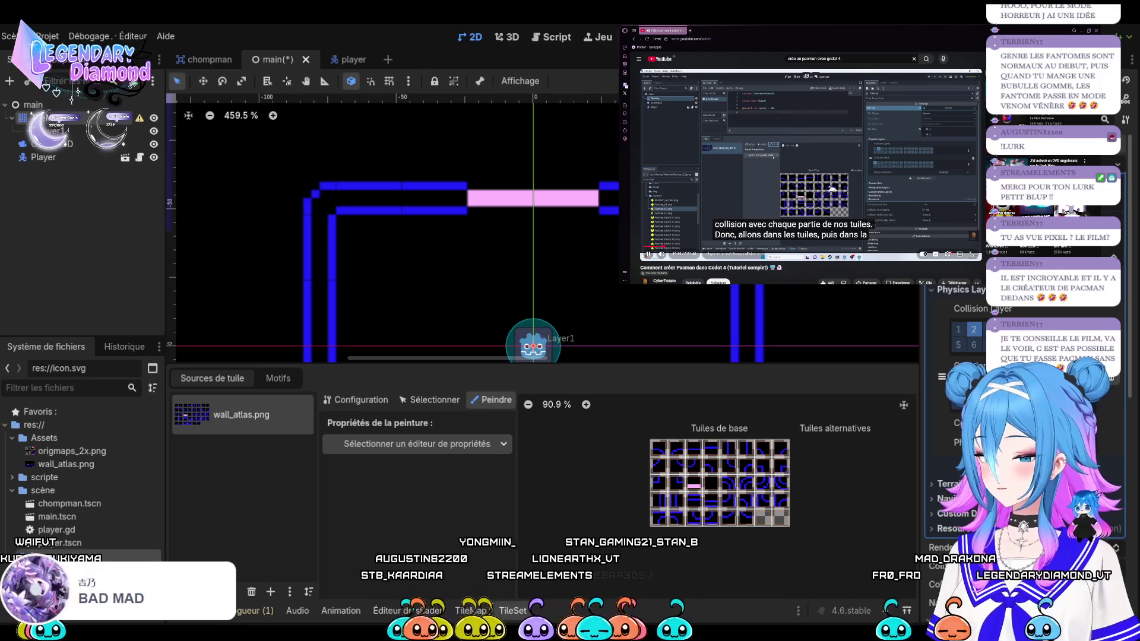
key("space")
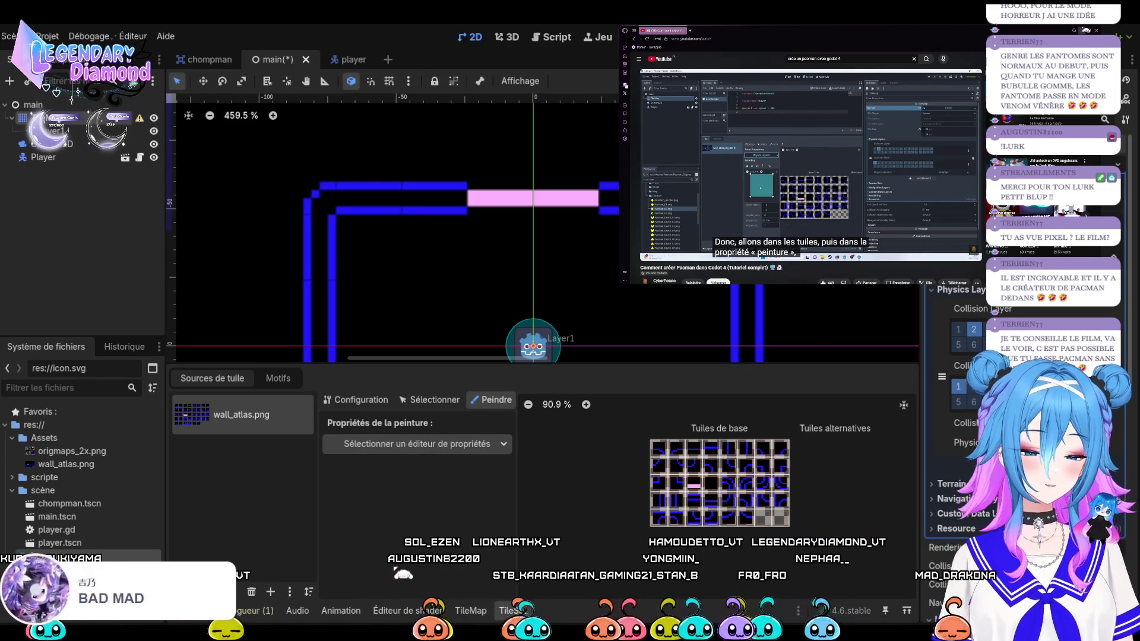
left_click(417, 444)
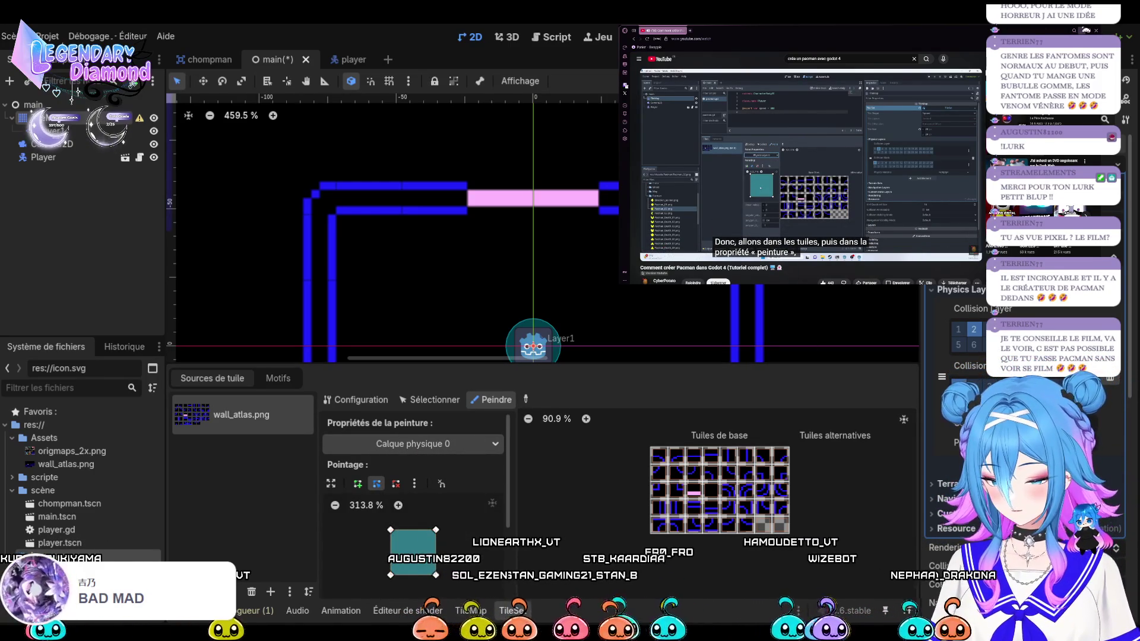
key("space")
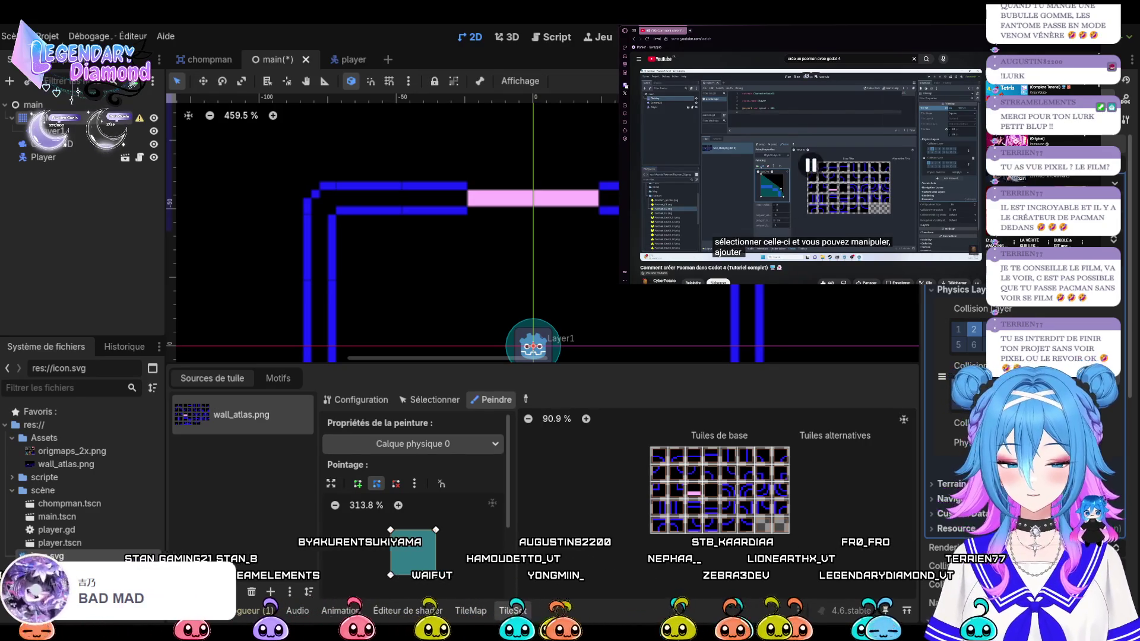
scroll(707, 432, "up", 5)
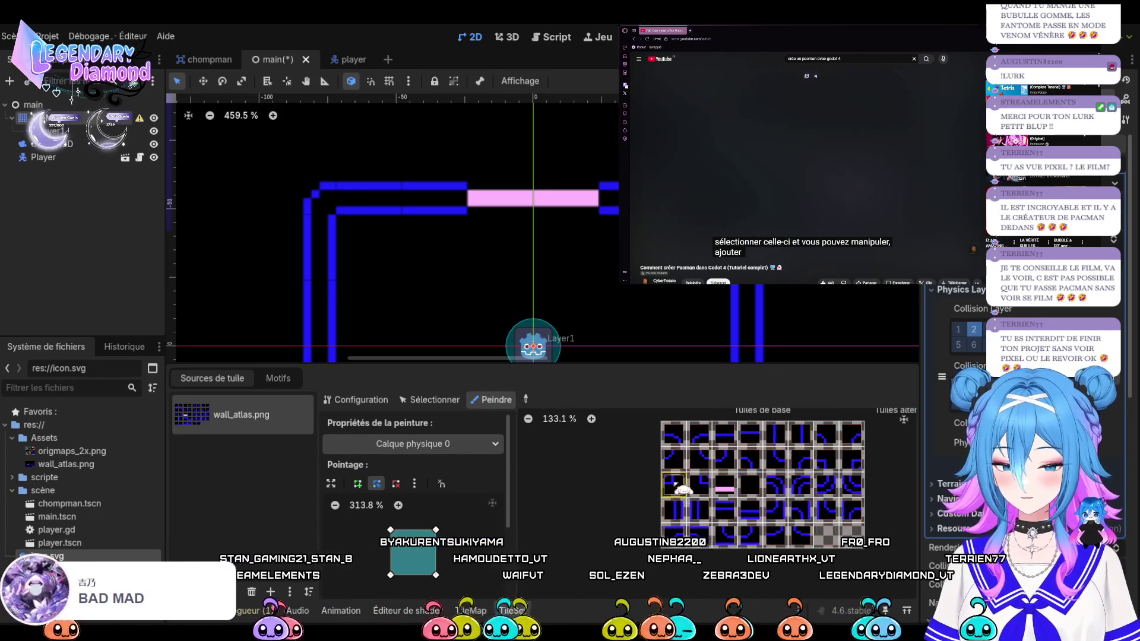
Pick the top-left corner wall tile and extend its collision polygon along the right edge
scroll(706, 433, "down", 3)
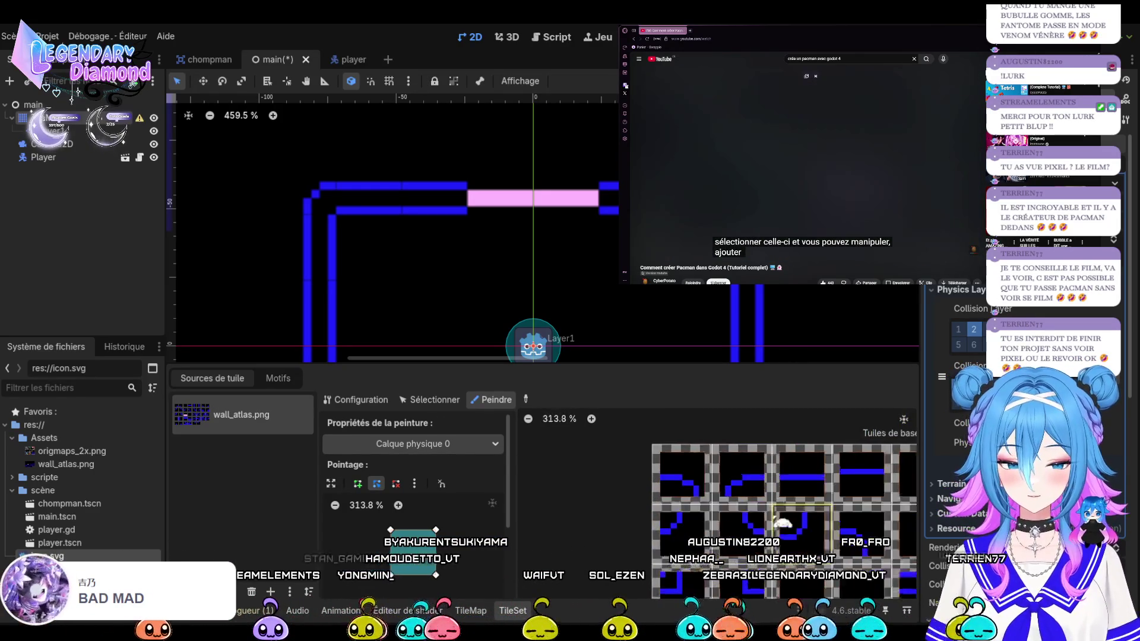
scroll(683, 469, "up", 2)
left_click(676, 477)
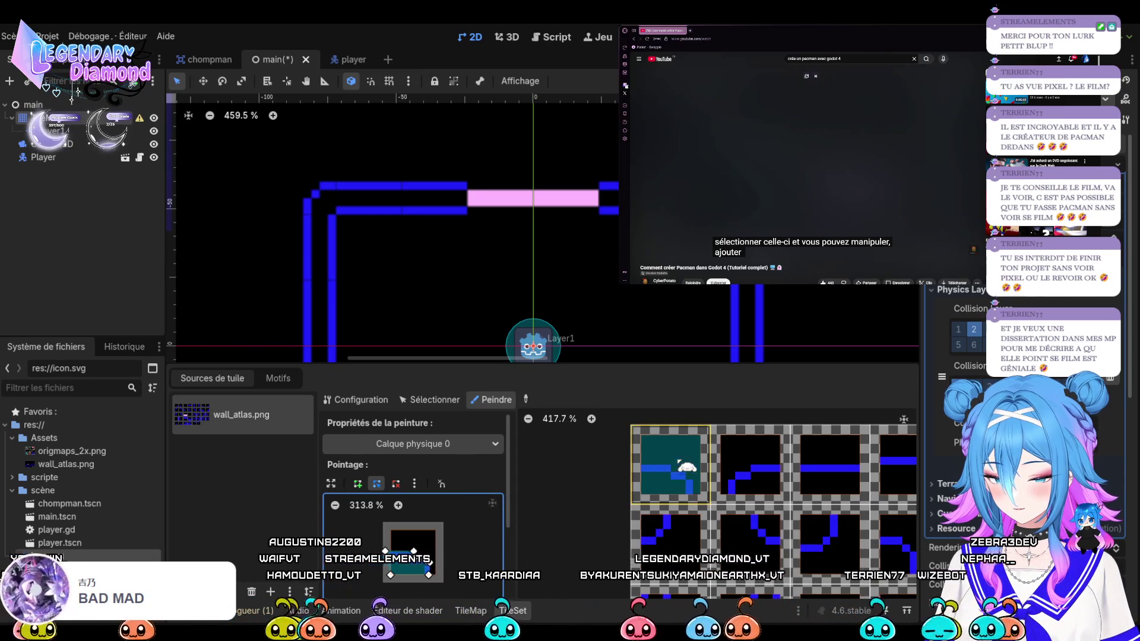
left_click(425, 560)
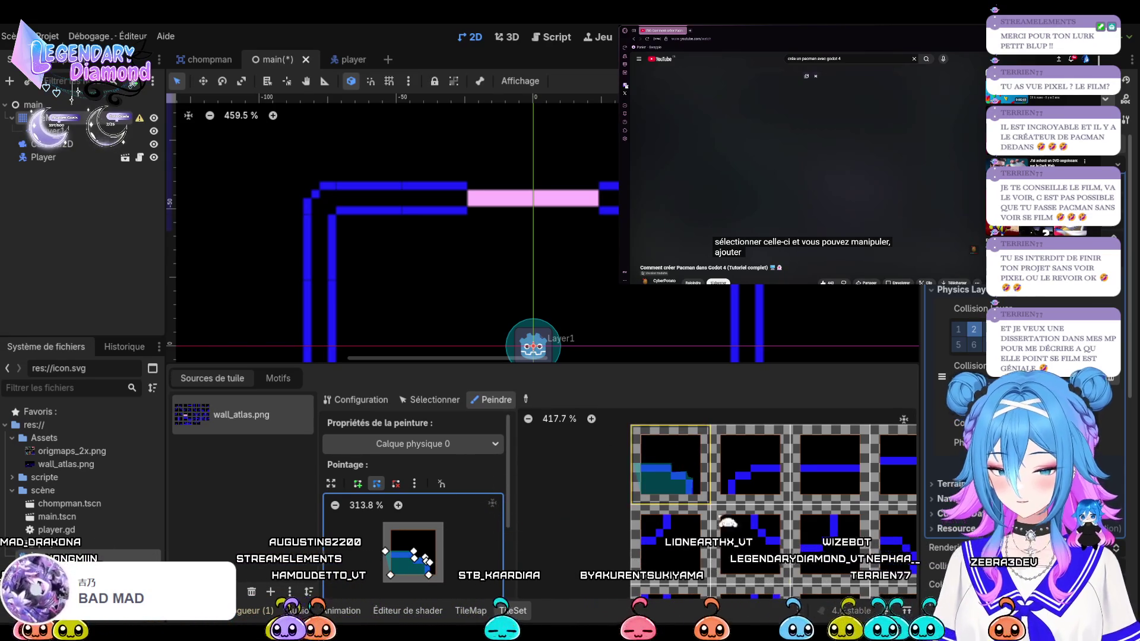
Zoom onto the corner tile and make the tile editing panel taller
scroll(748, 475, "up", 5)
scroll(696, 474, "up", 2)
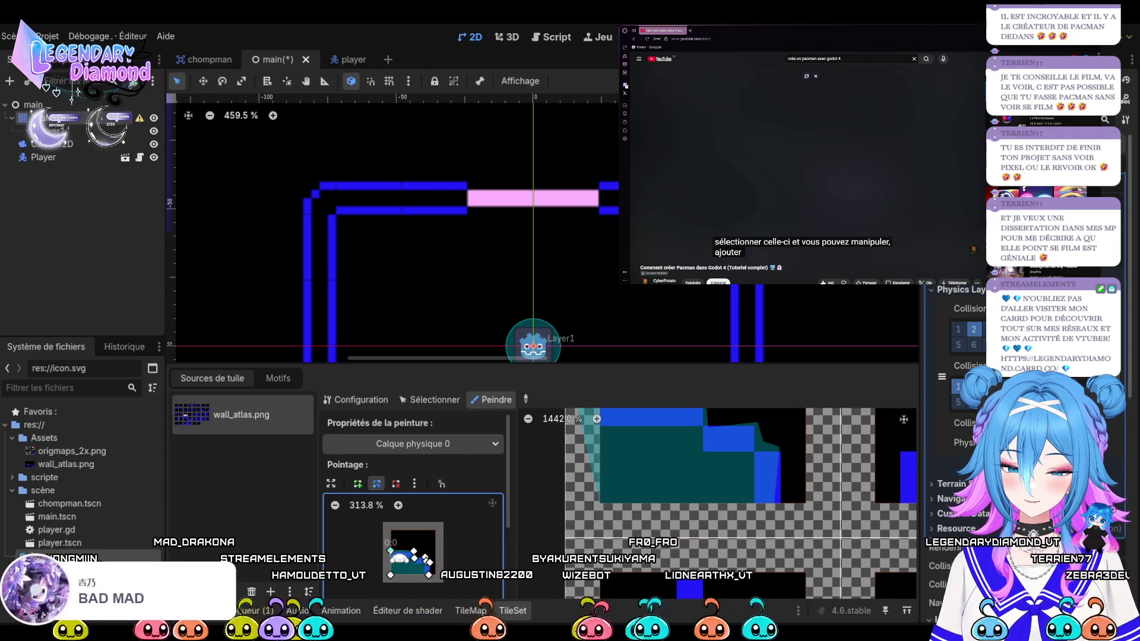
scroll(665, 496, "up", 2)
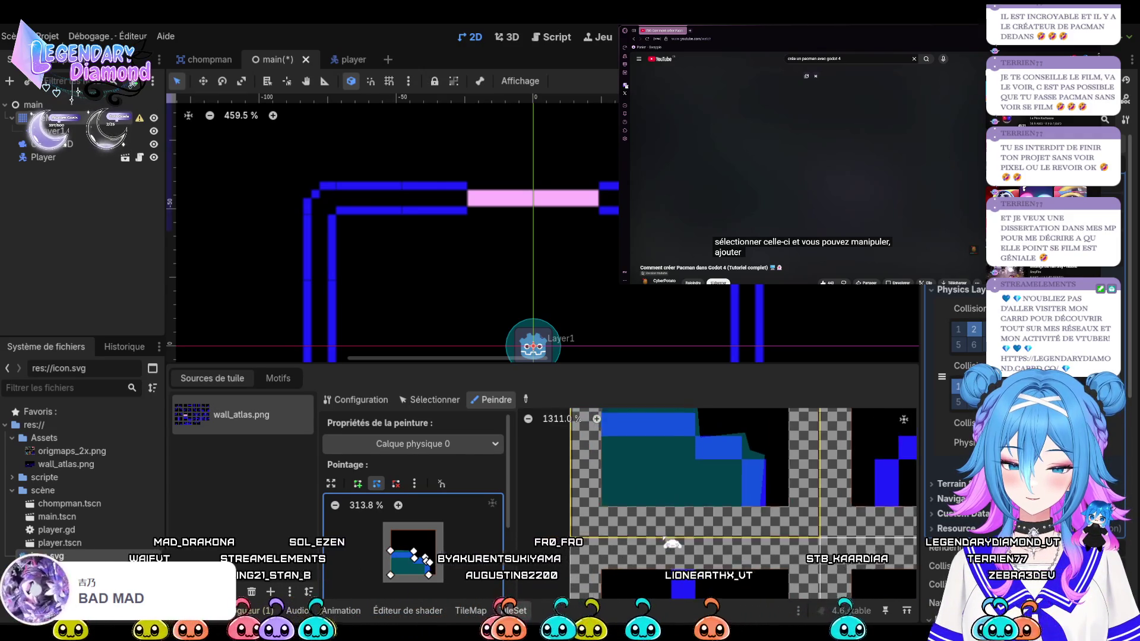
scroll(693, 520, "up", 4)
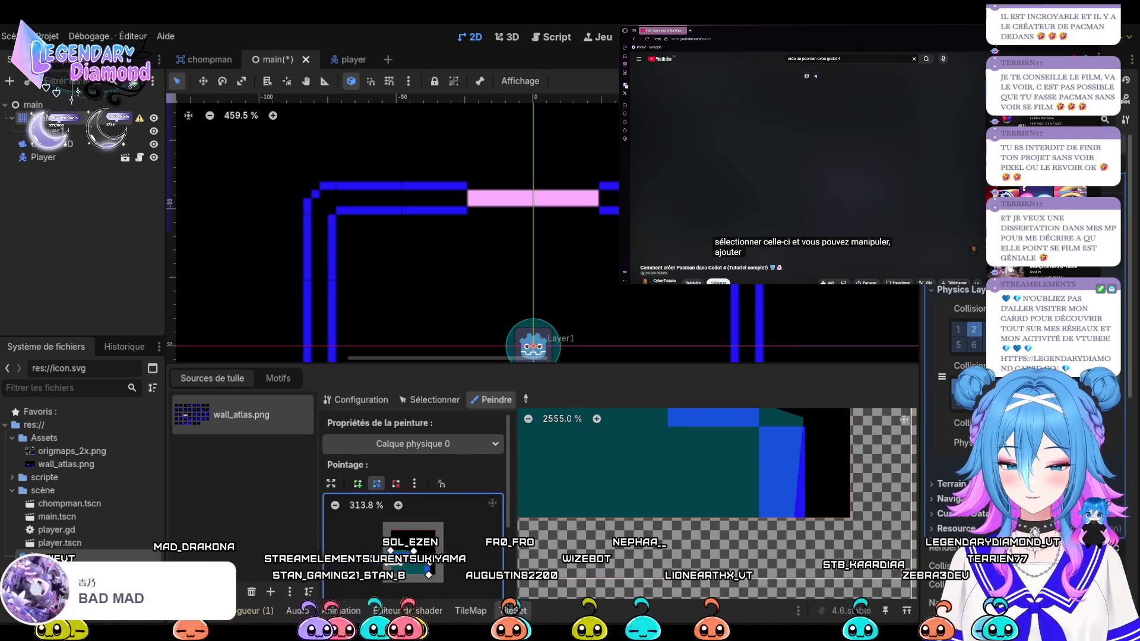
scroll(528, 484, "down", 1)
left_click_drag(594, 363, 594, 253)
left_click(442, 435)
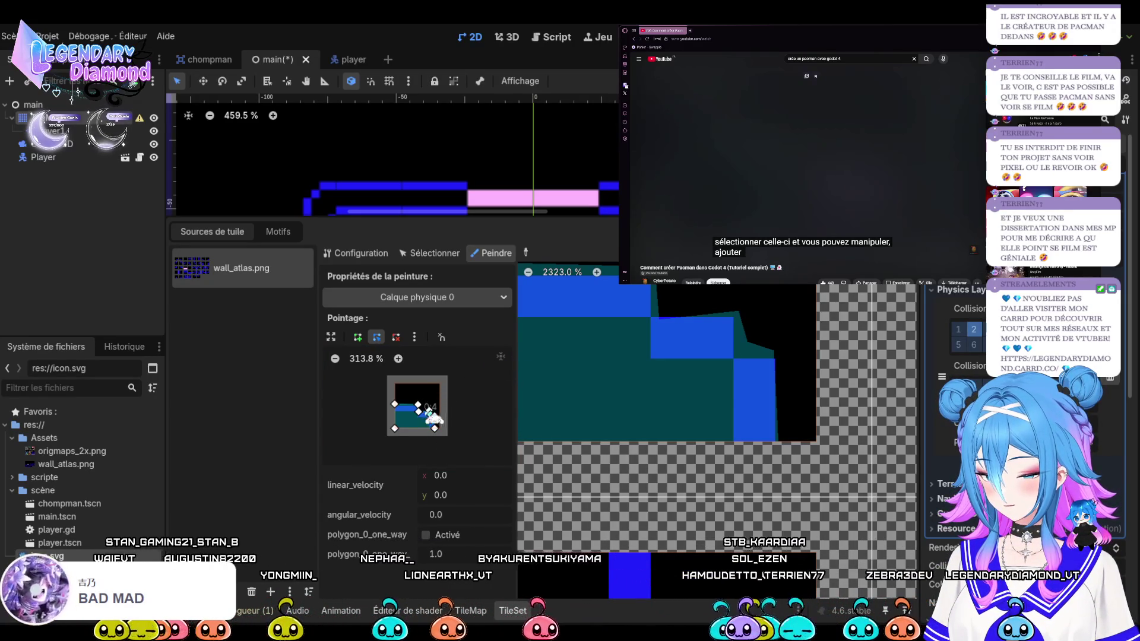
Add vertices at the polygon's top-right corner and move the bottom vertex to follow the wall step
left_click_drag(394, 405, 390, 406)
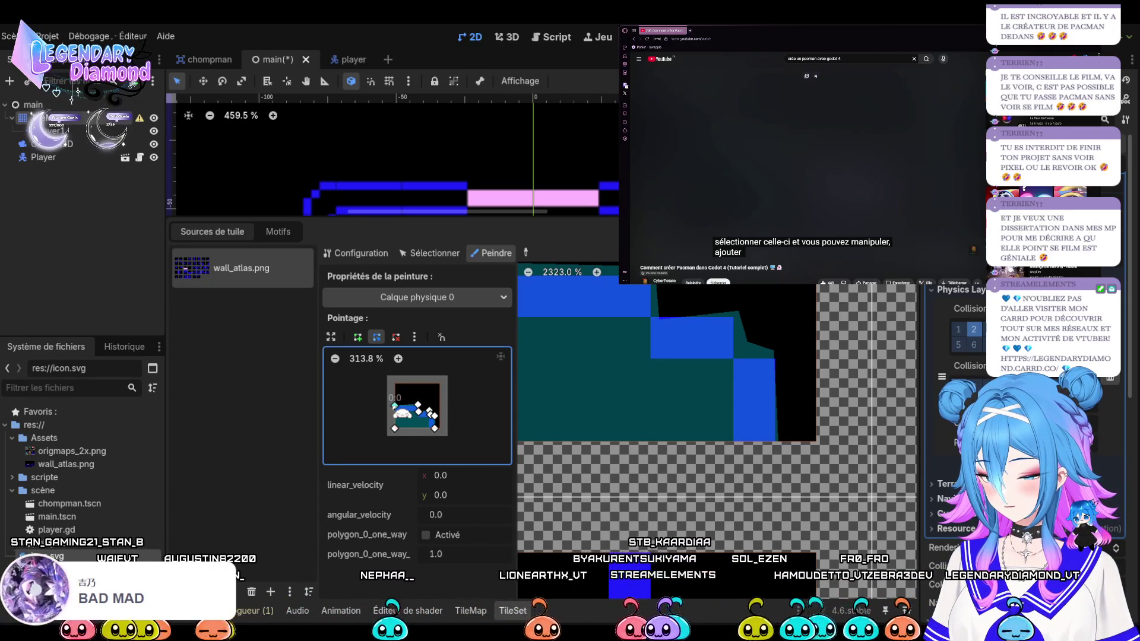
key("ctrl+z")
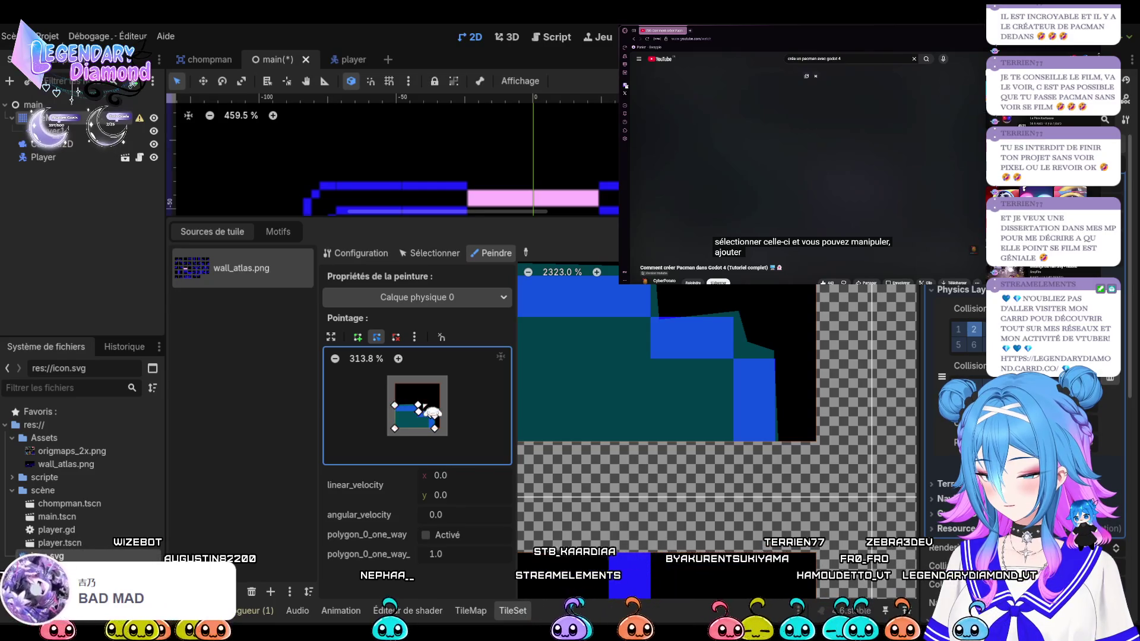
left_click(430, 412)
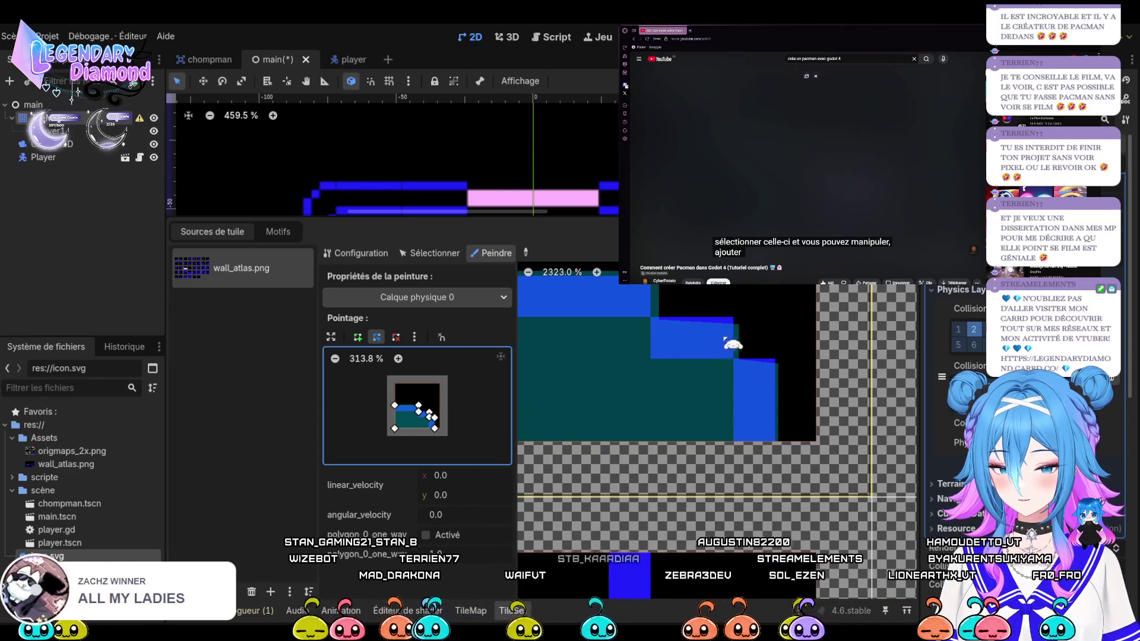
scroll(732, 344, "up", 4)
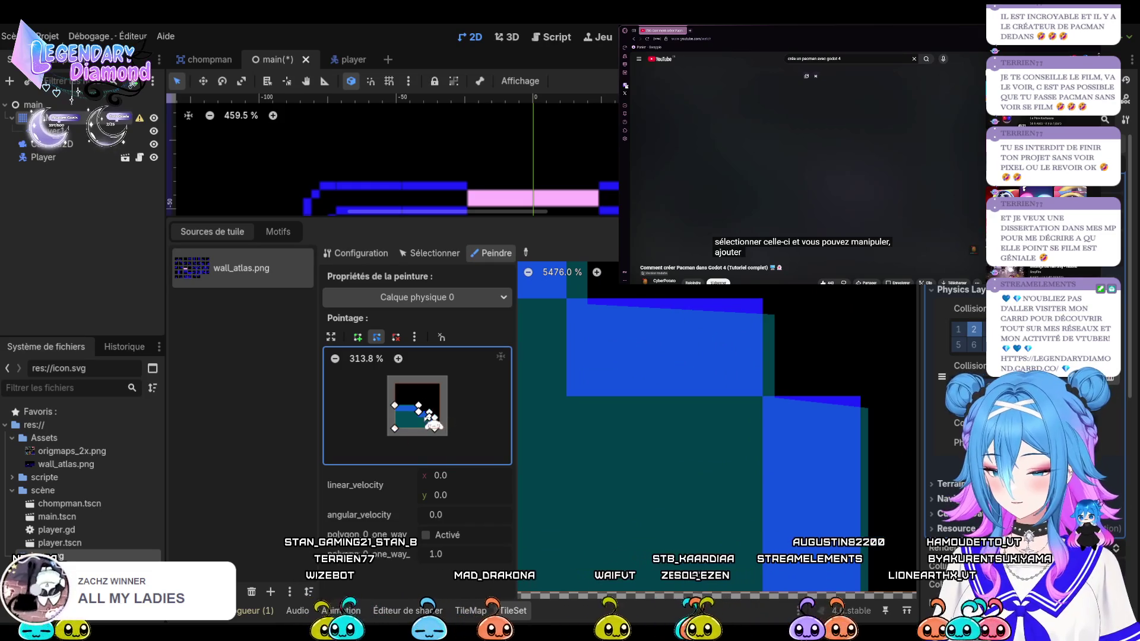
left_click(398, 359)
left_click(399, 358)
left_click(403, 359)
left_click(403, 359)
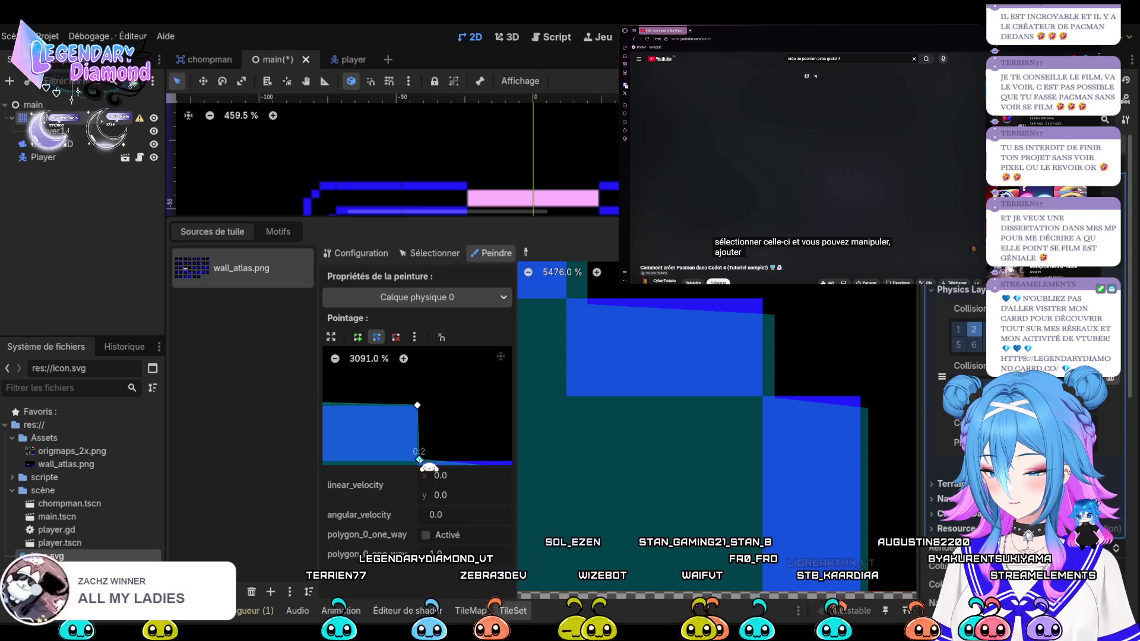
left_click_drag(419, 462, 416, 460)
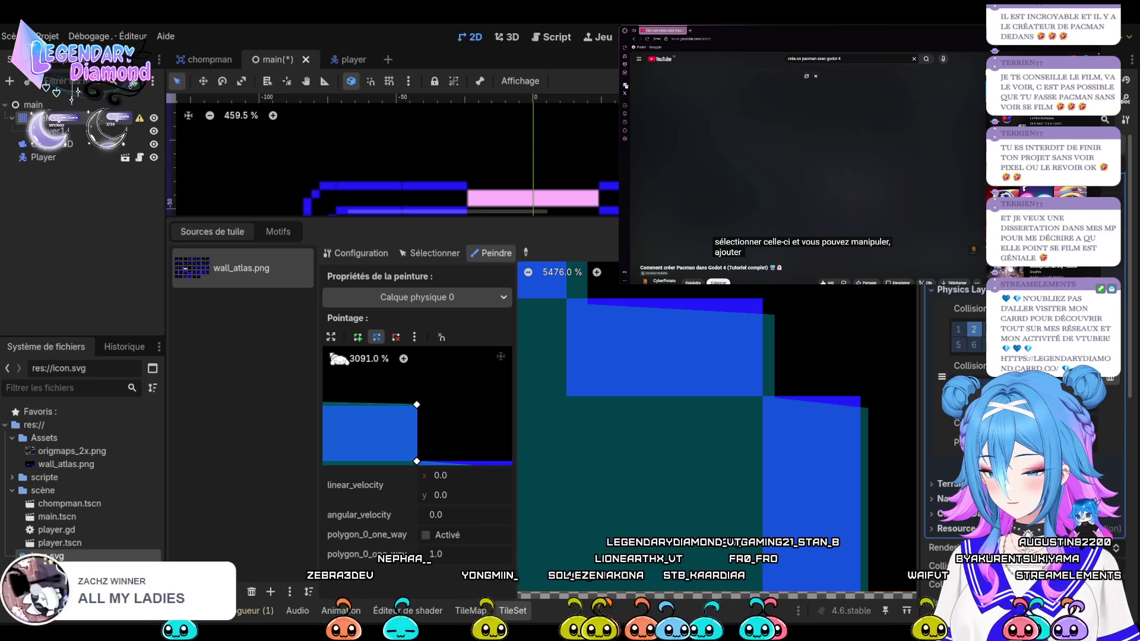
Check the staircase polygon at different zoom levels and expand the polygon editor to full panel
left_click(331, 337)
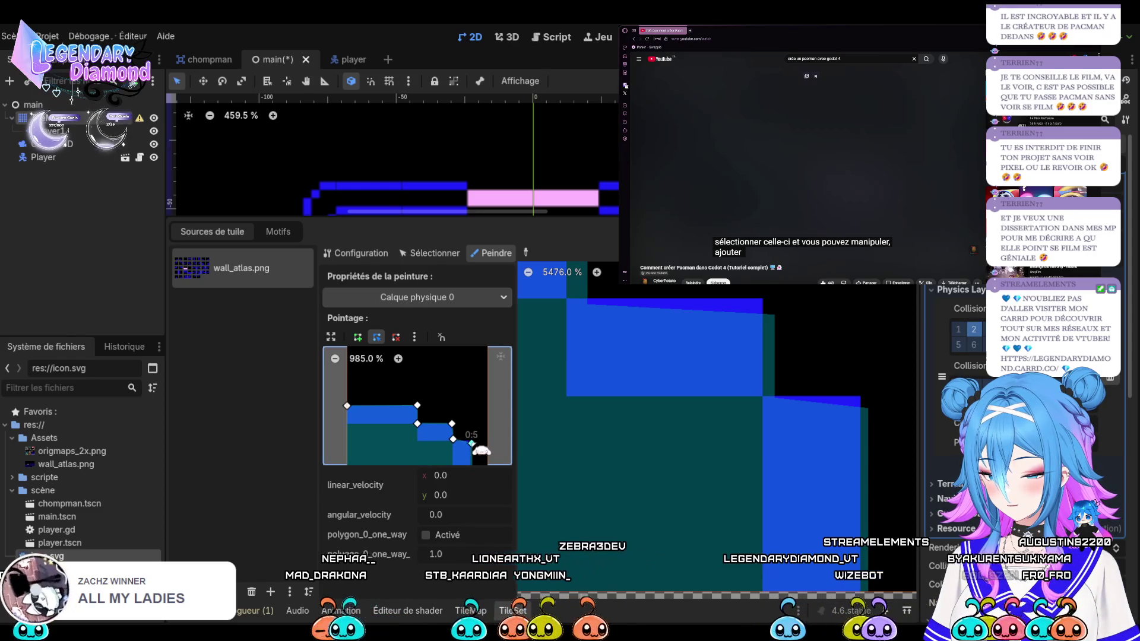
left_click(398, 359)
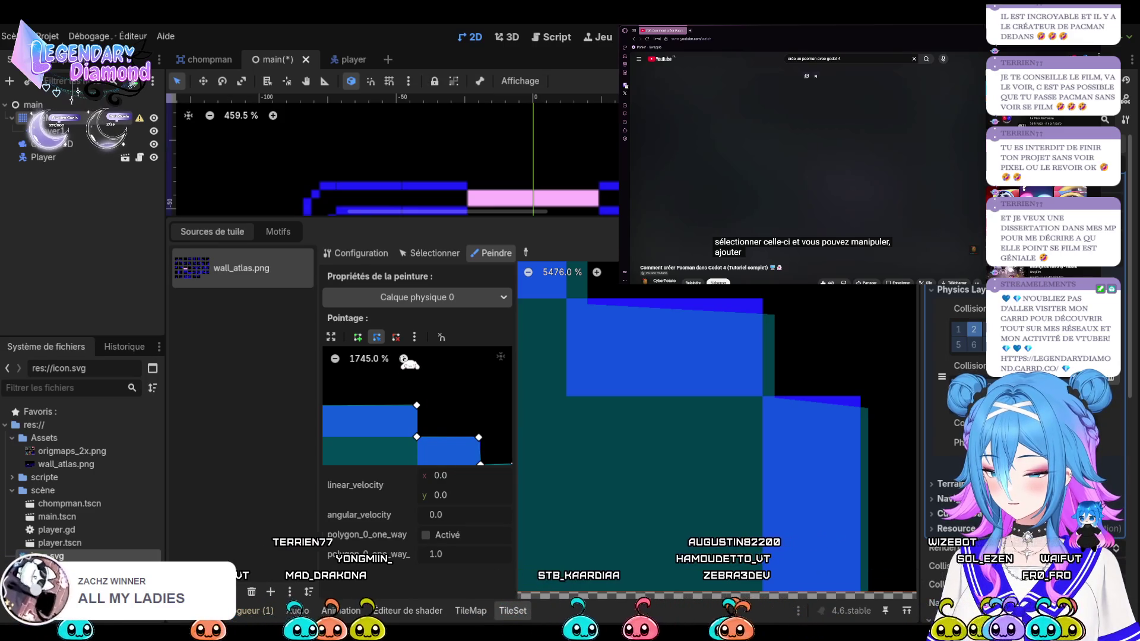
left_click(403, 359)
left_click(335, 359)
left_click(336, 358)
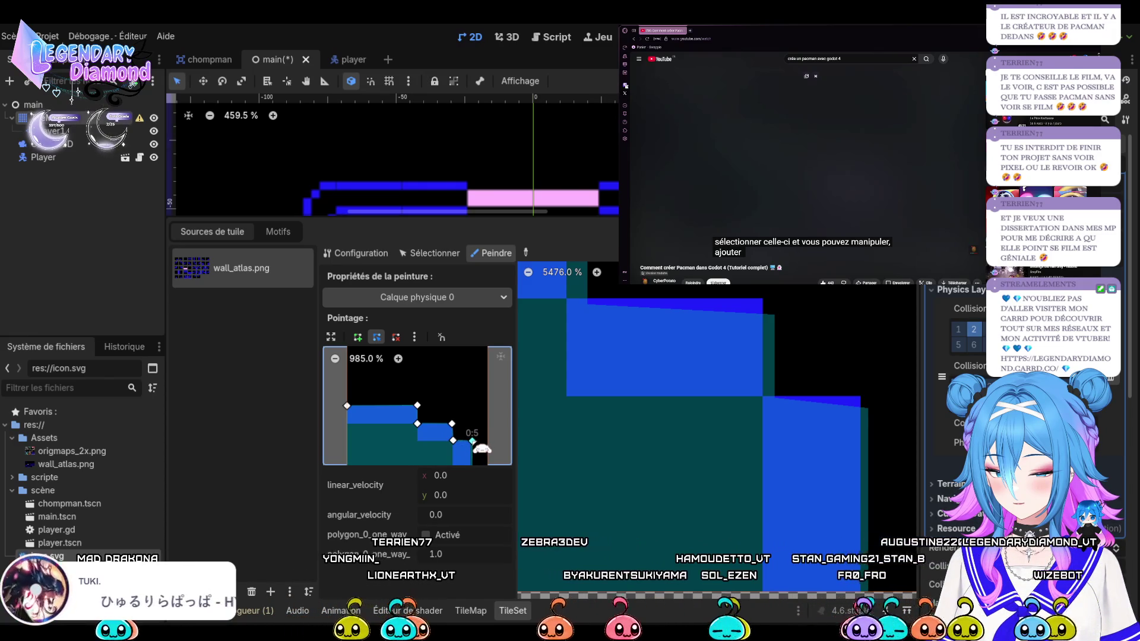
left_click(336, 359)
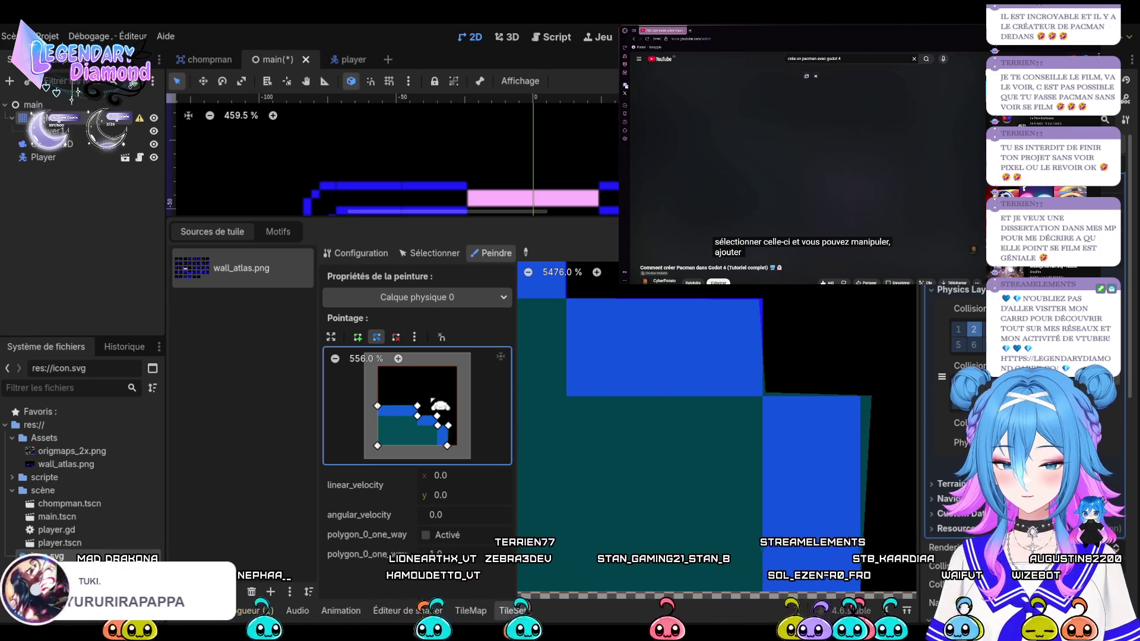
left_click(398, 358)
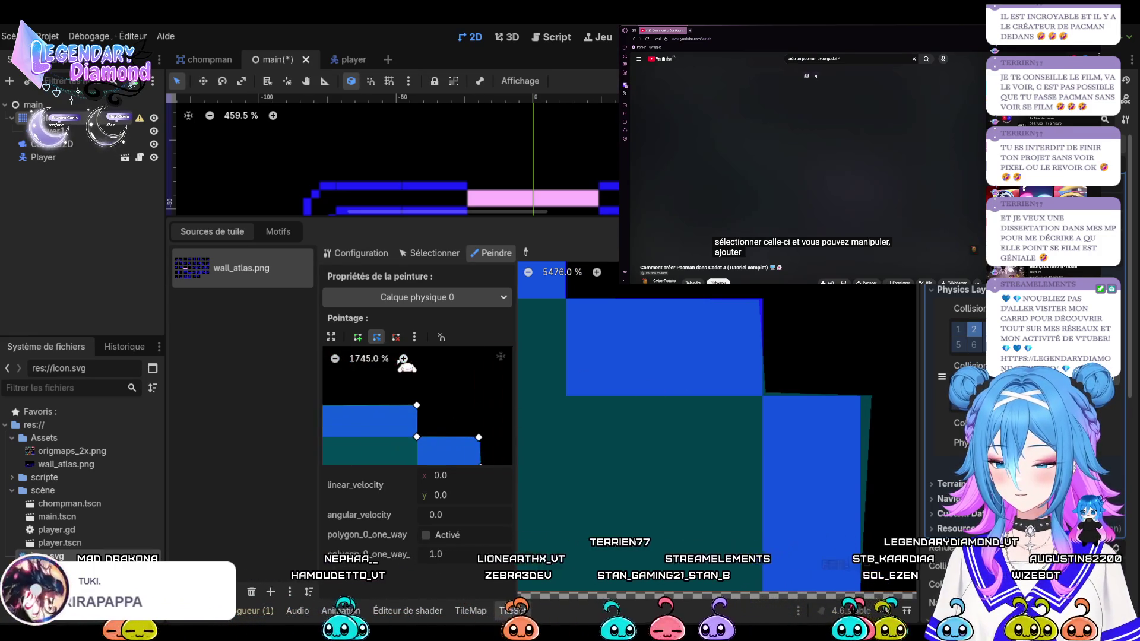
left_click(331, 337)
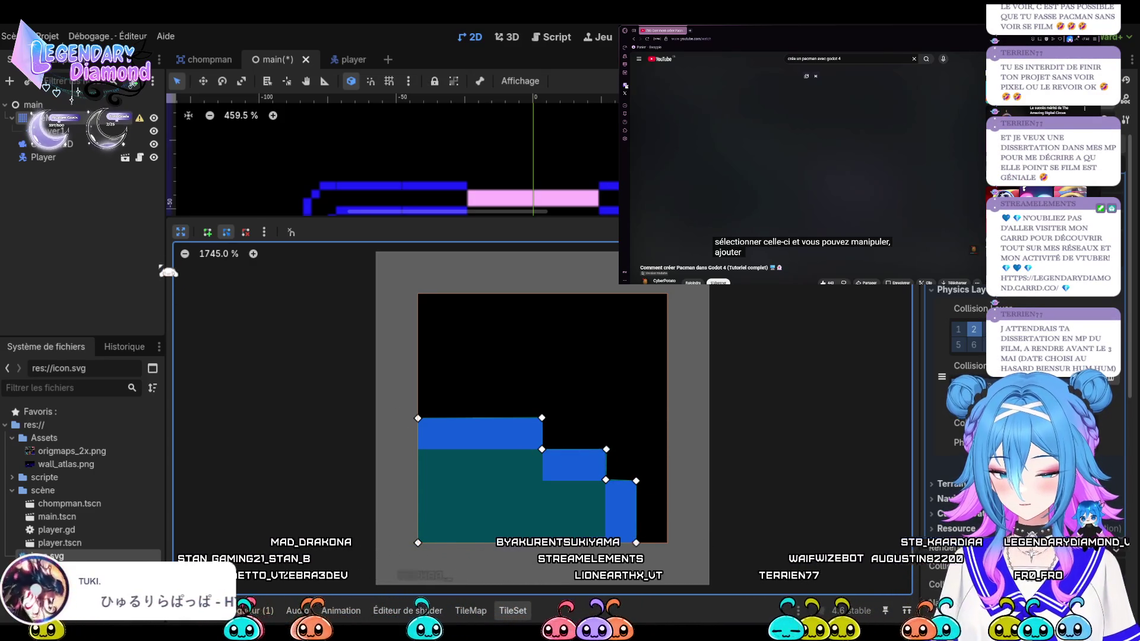
Drag the right-side vertices so the polygon's right edge is vertical
left_click(254, 254)
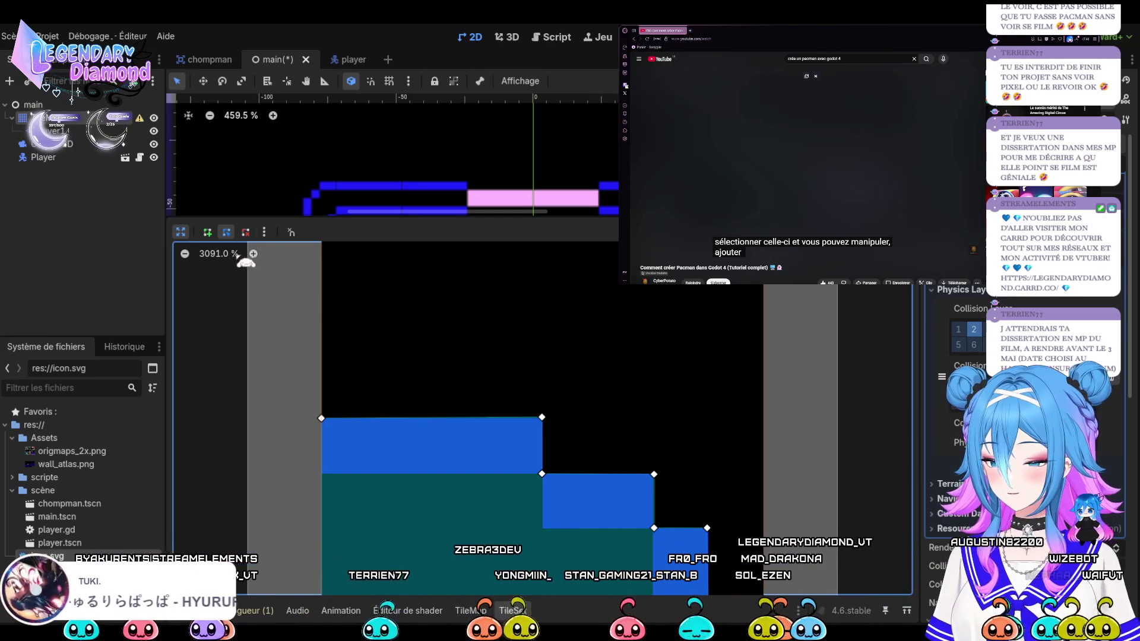
left_click(186, 254)
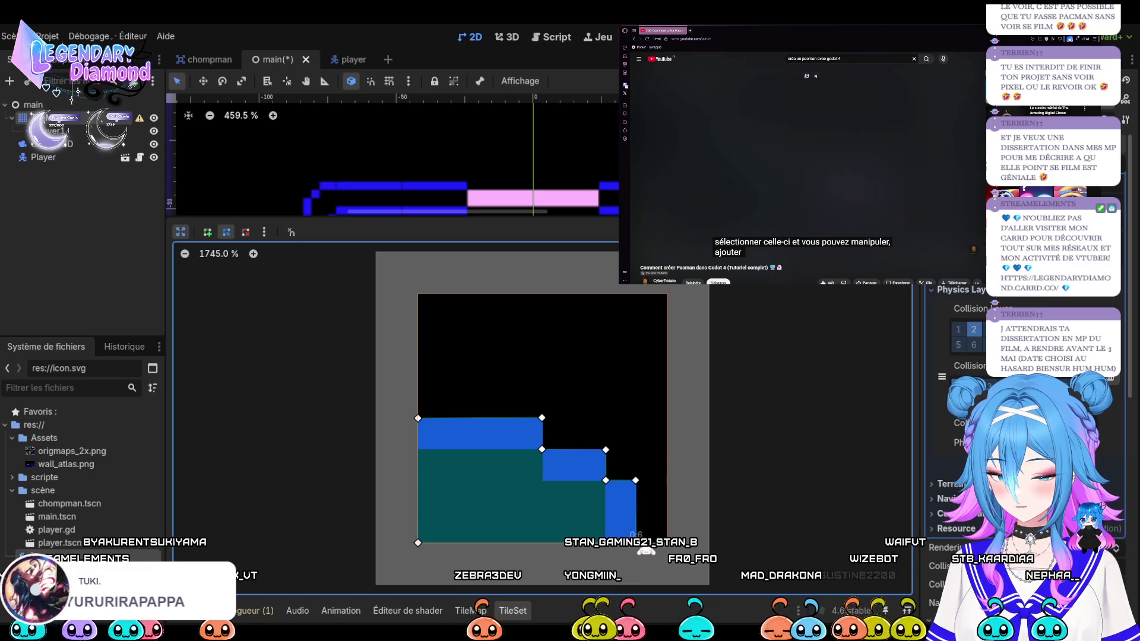
left_click_drag(648, 551, 644, 552)
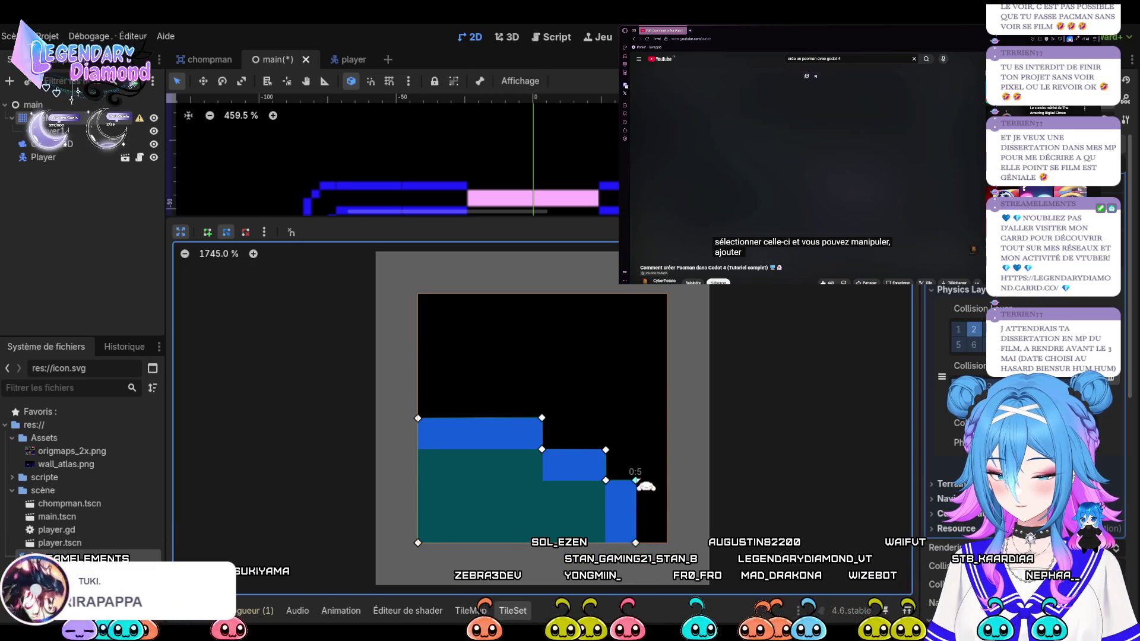
left_click_drag(646, 490, 647, 489)
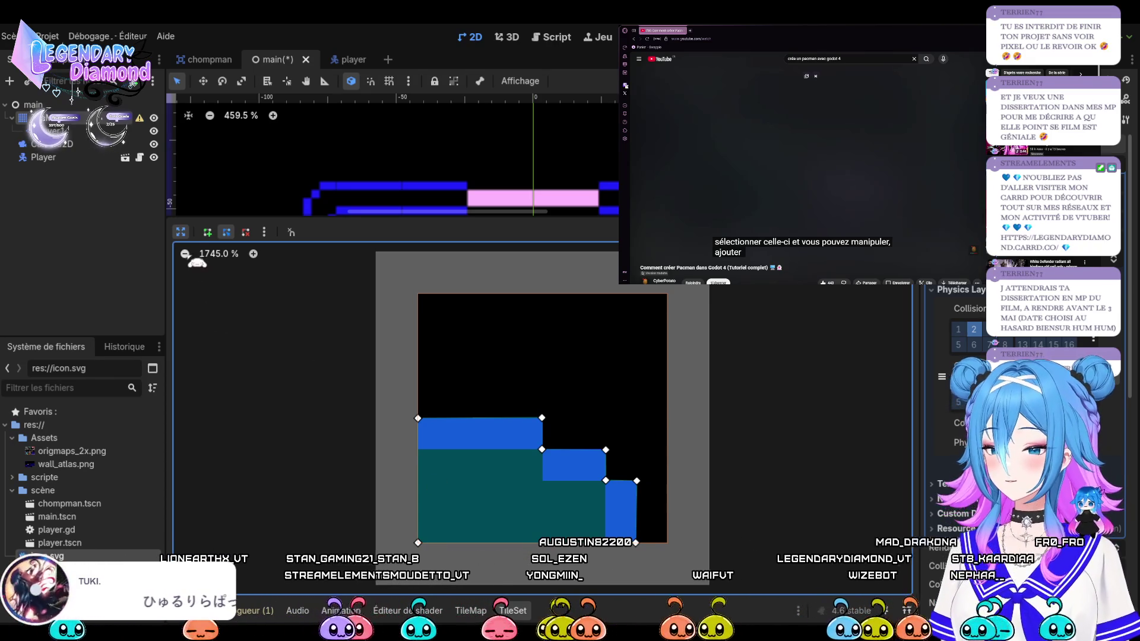
Restore the polygon editor to normal size and zoom the atlas out to show all wall tiles
left_click(182, 232)
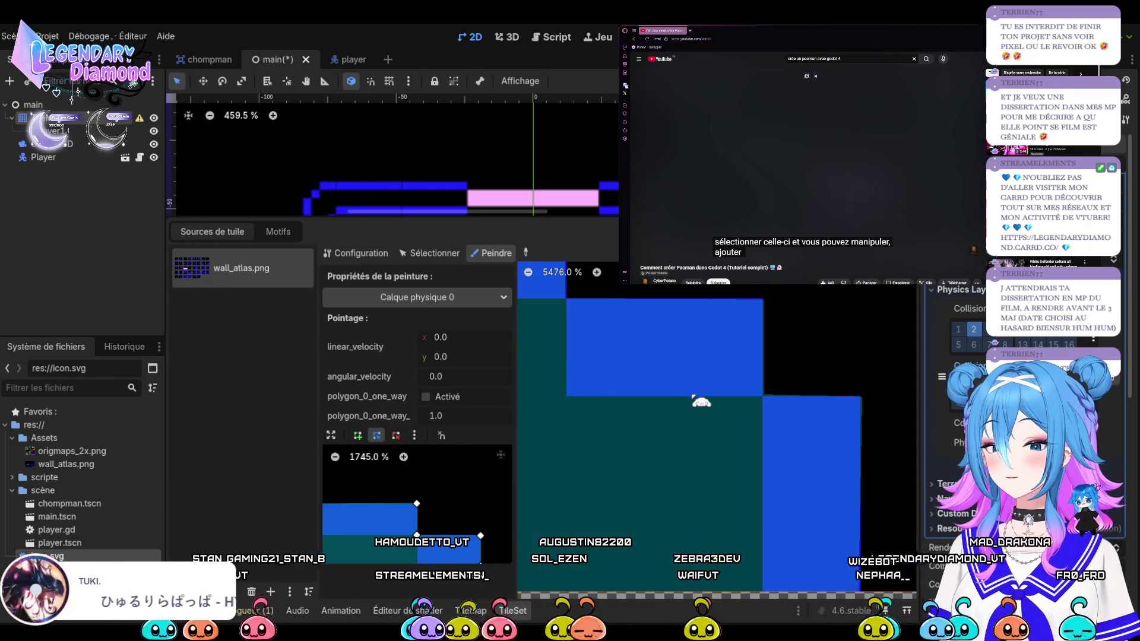
scroll(706, 406, "down", 4)
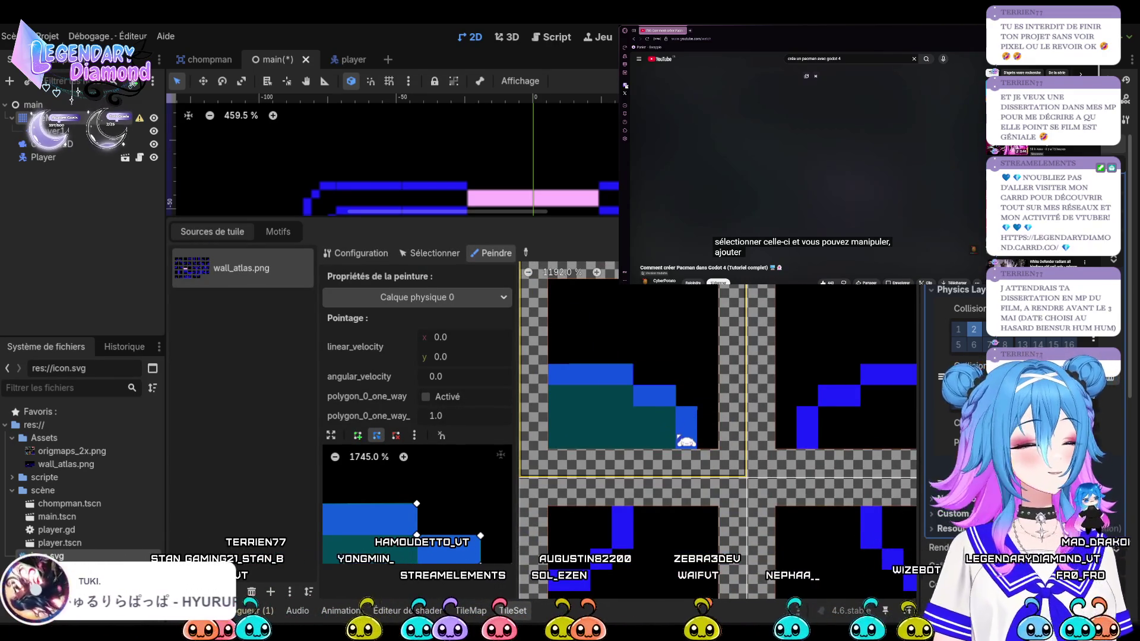
scroll(701, 366, "down", 5)
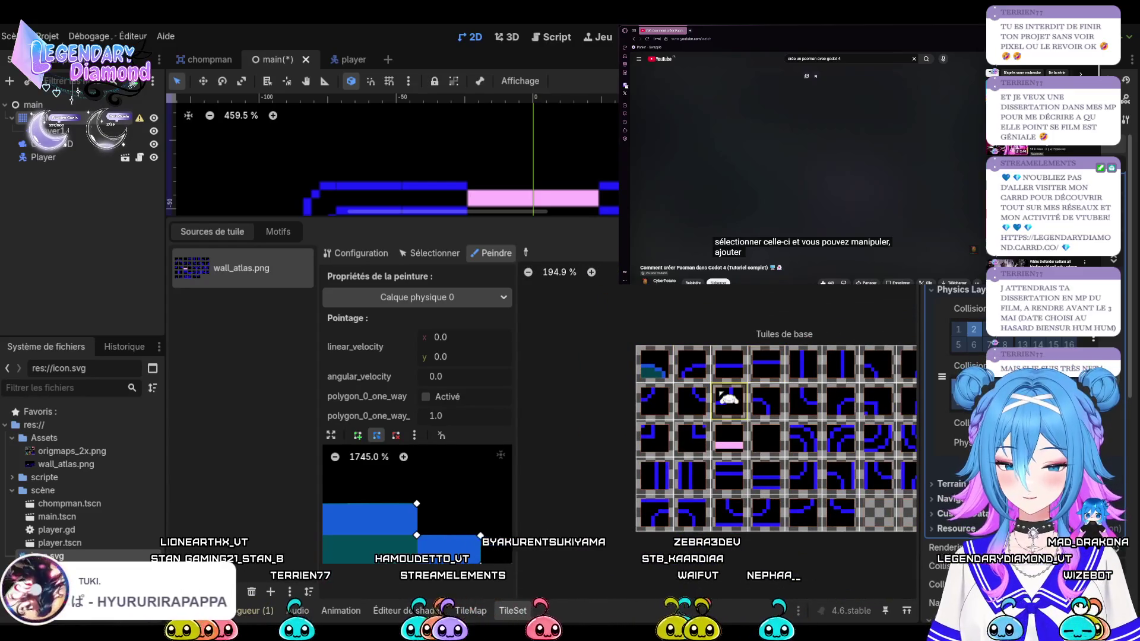
scroll(719, 396, "up", 2)
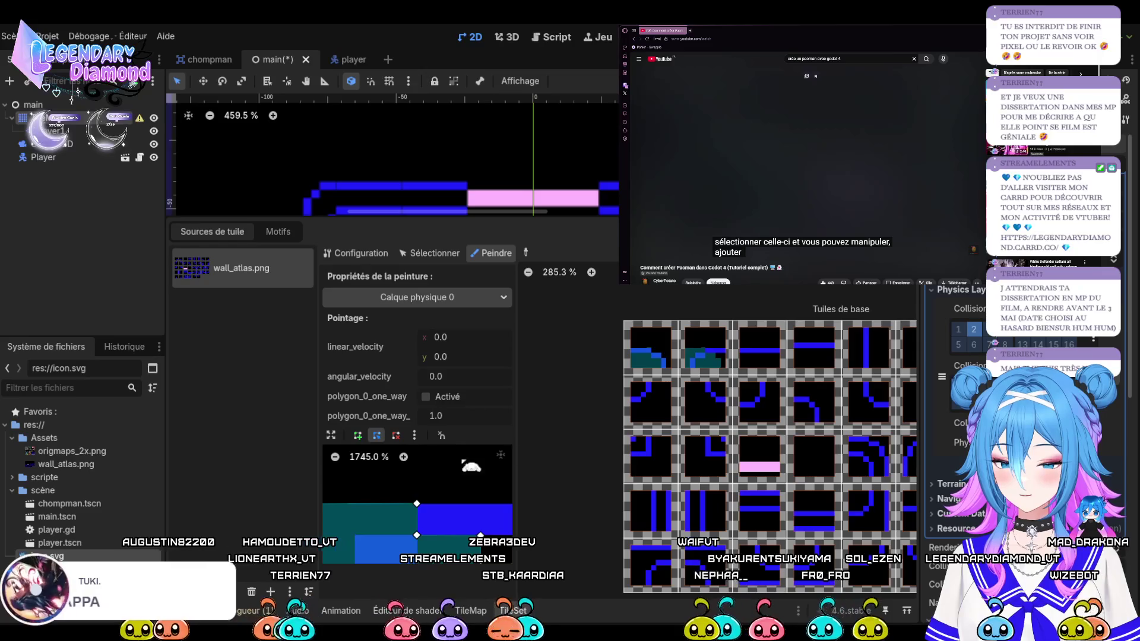
Mirror the collision polygon horizontally and paint it onto the next wall tile
left_click(330, 435)
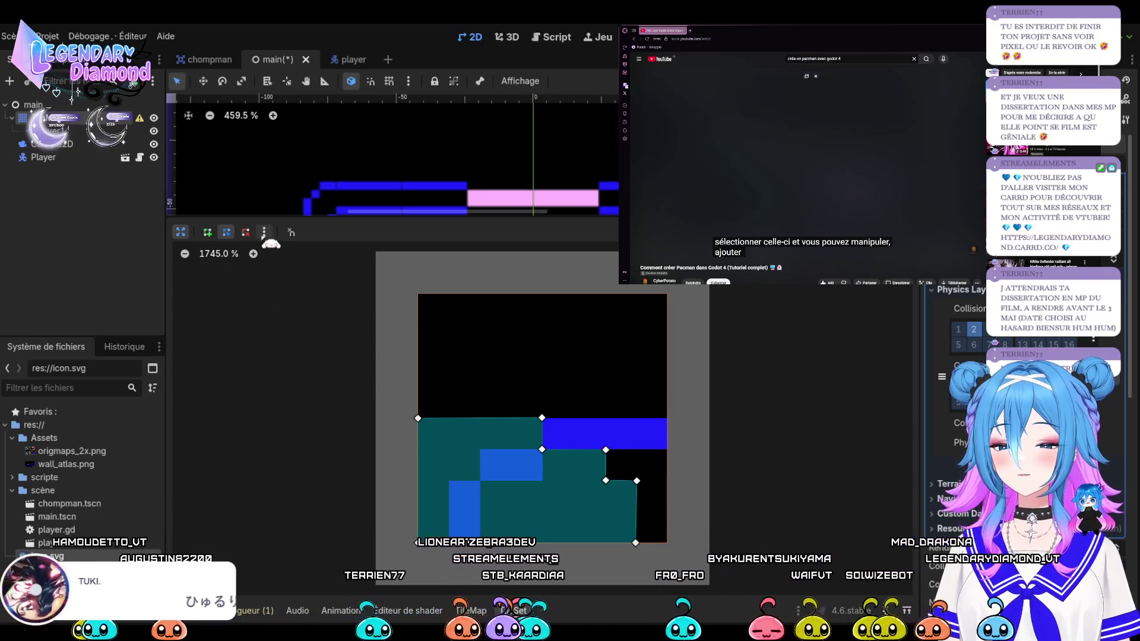
left_click(347, 315)
left_click(187, 232)
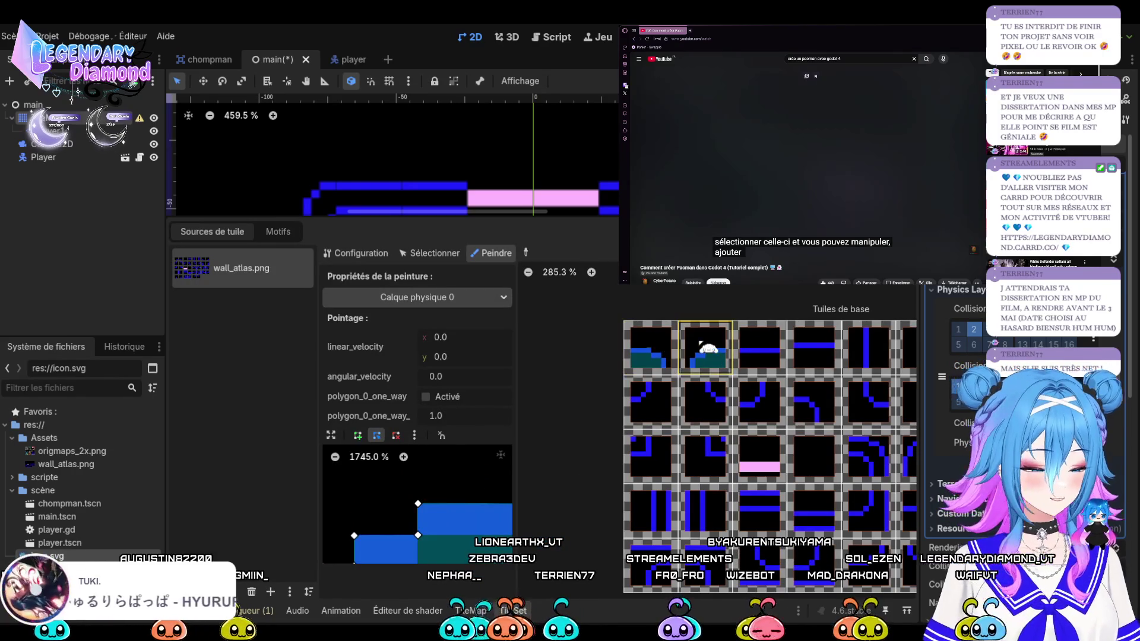
scroll(722, 398, "down", 3)
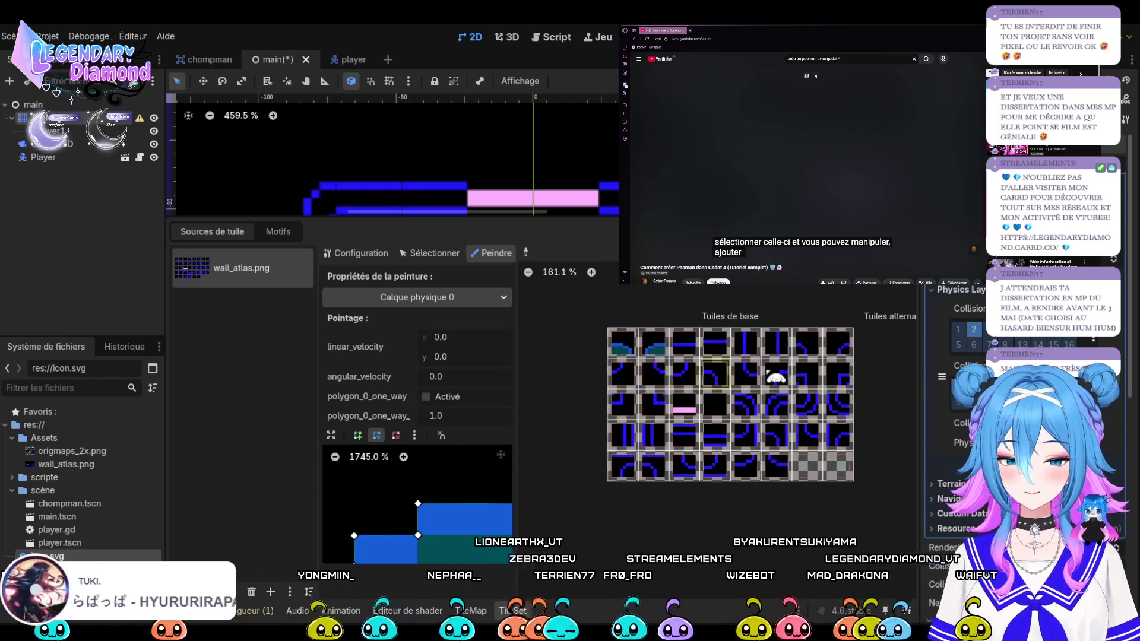
scroll(716, 361, "up", 5)
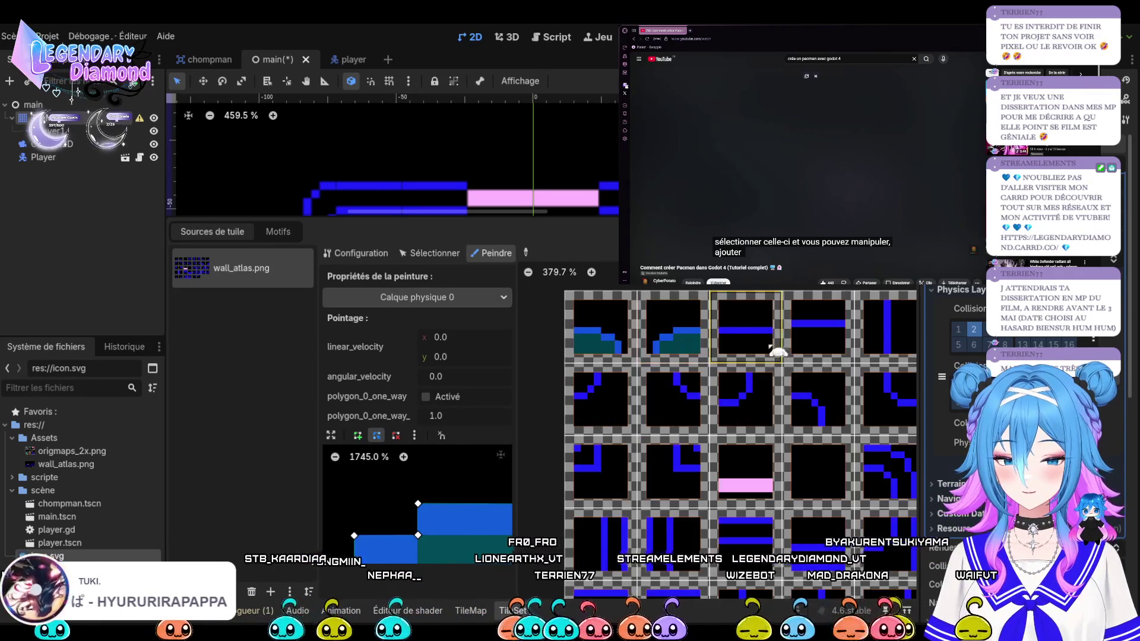
left_click(753, 339)
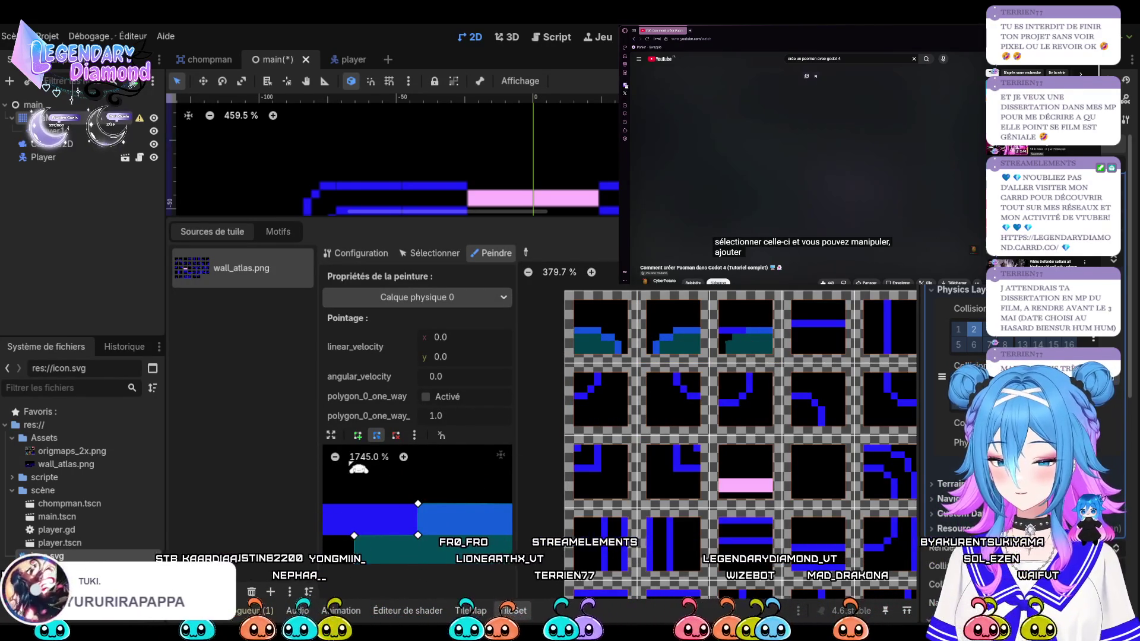
Move one polygon vertex into place and delete the stray extra vertices
left_click(331, 435)
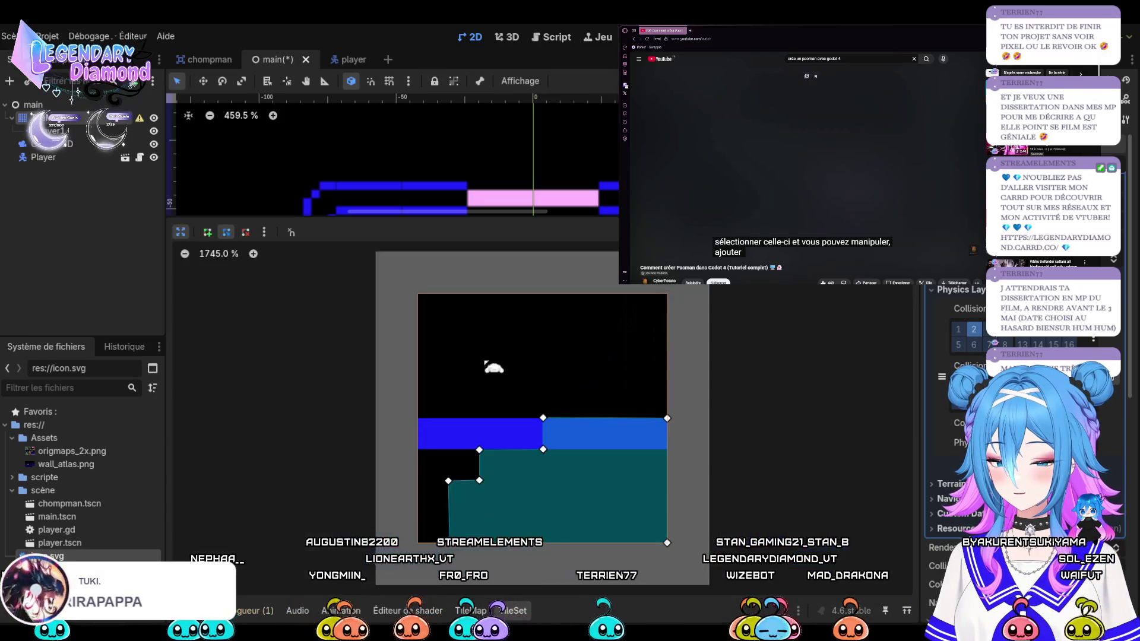
mouse_move(543, 450)
left_mouse_down()
mouse_move(446, 457)
mouse_move(439, 418)
left_mouse_up()
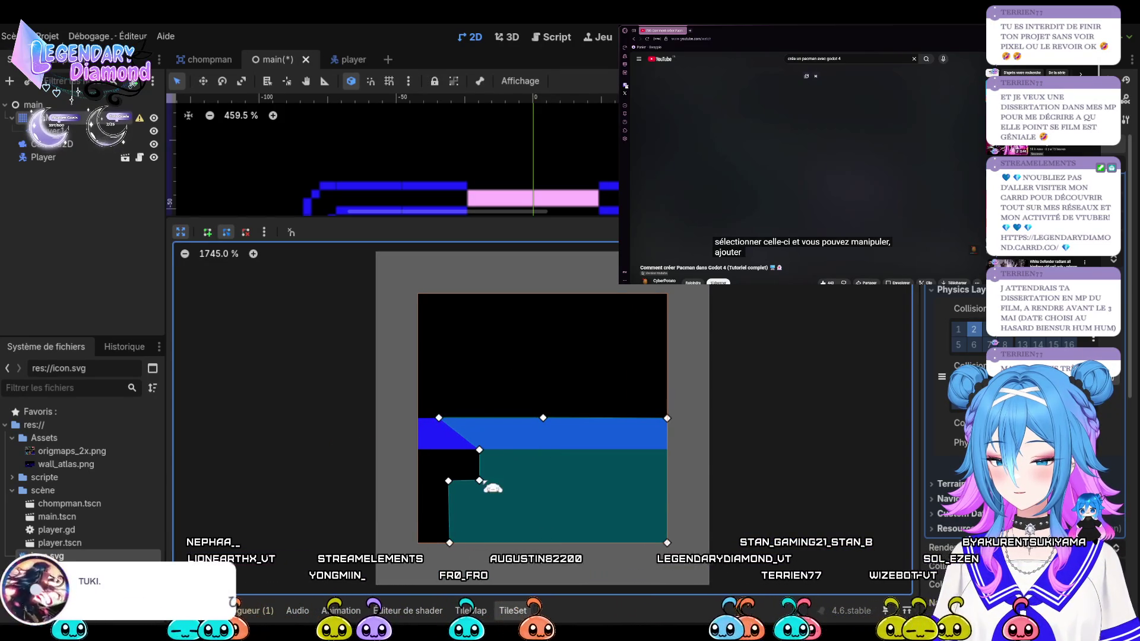
left_click(245, 232)
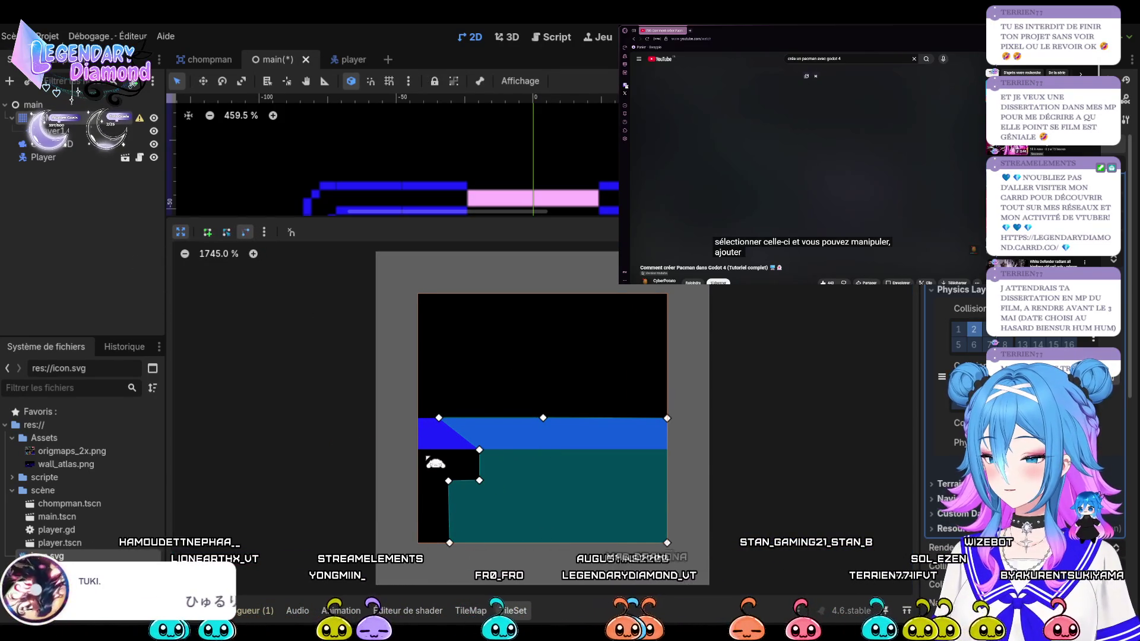
left_click(479, 480)
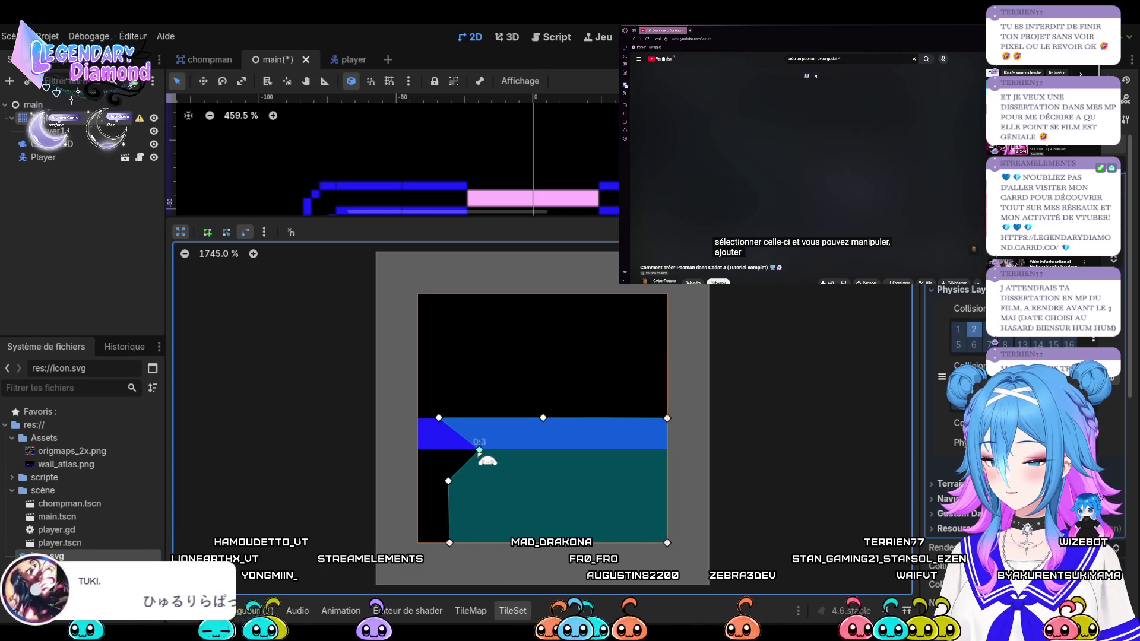
left_click(479, 450)
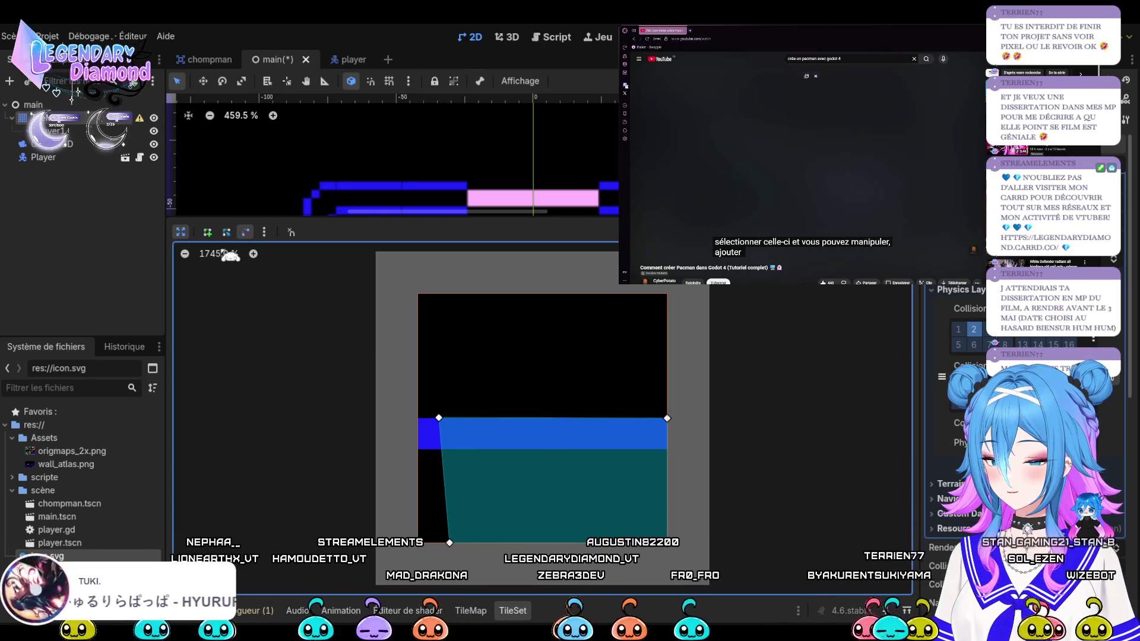
Snap the top-left and bottom-left vertices onto the tile's corners
left_click(181, 232)
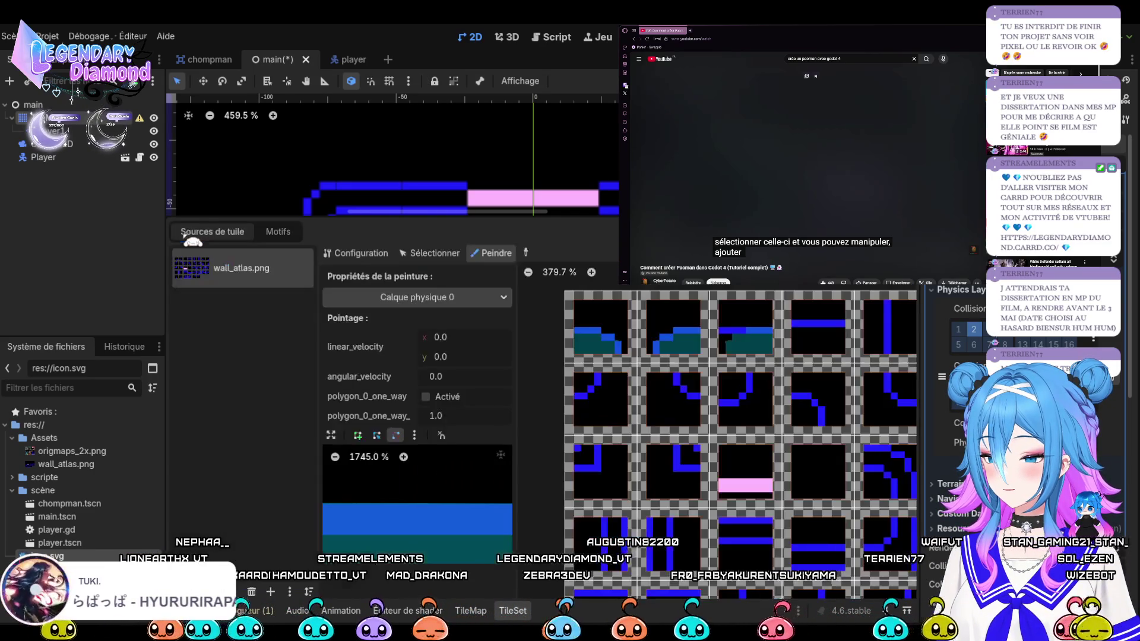
left_click(331, 435)
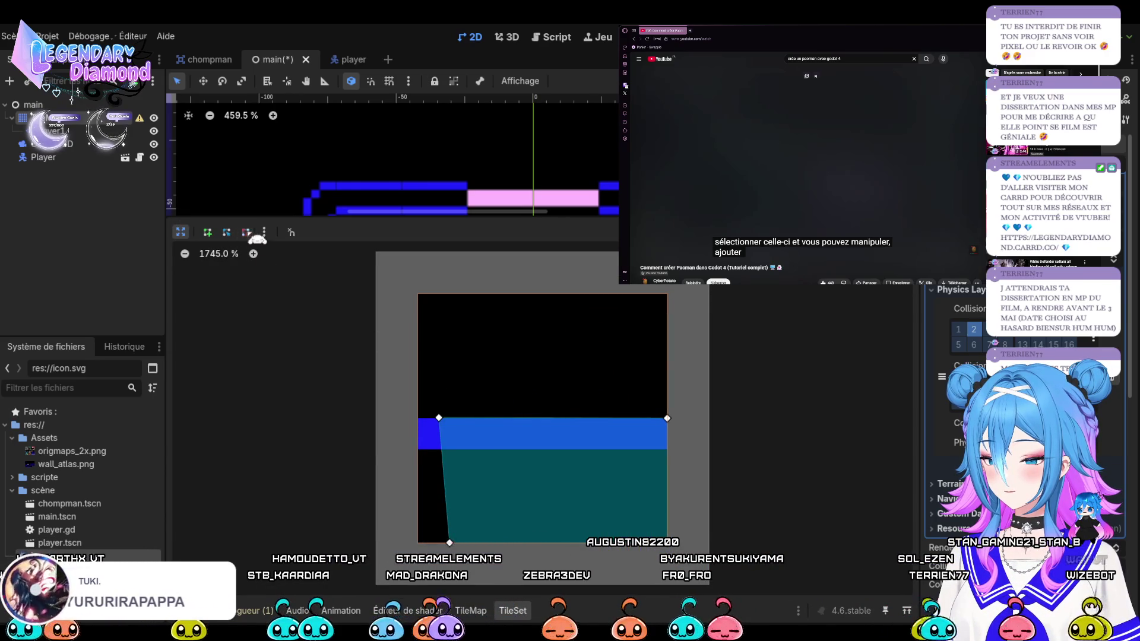
left_click(182, 233)
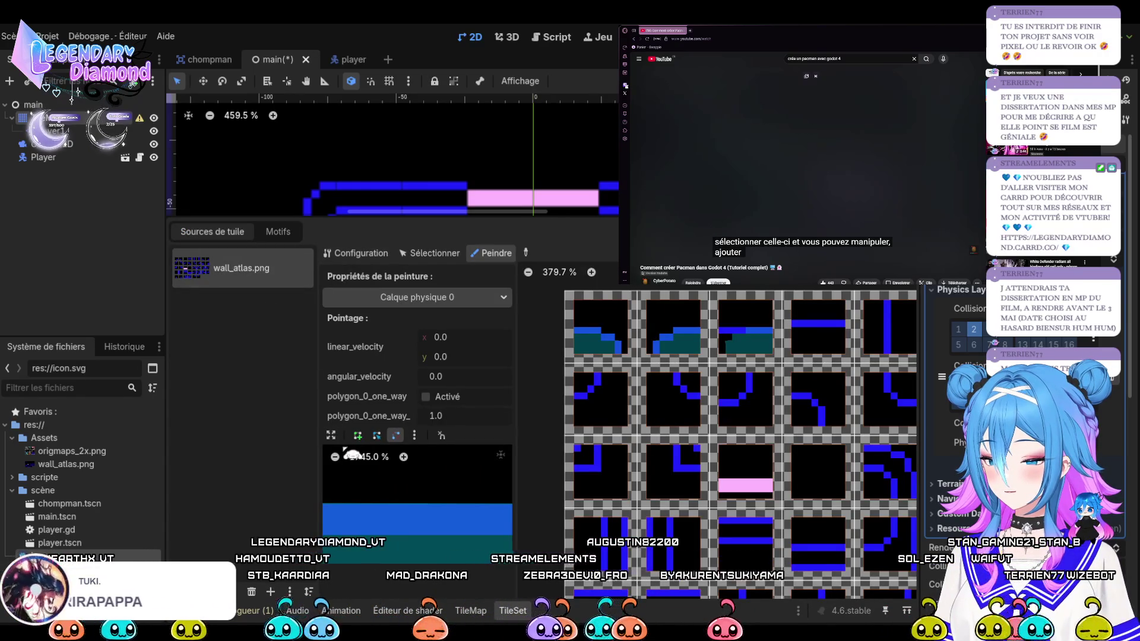
left_click(332, 435)
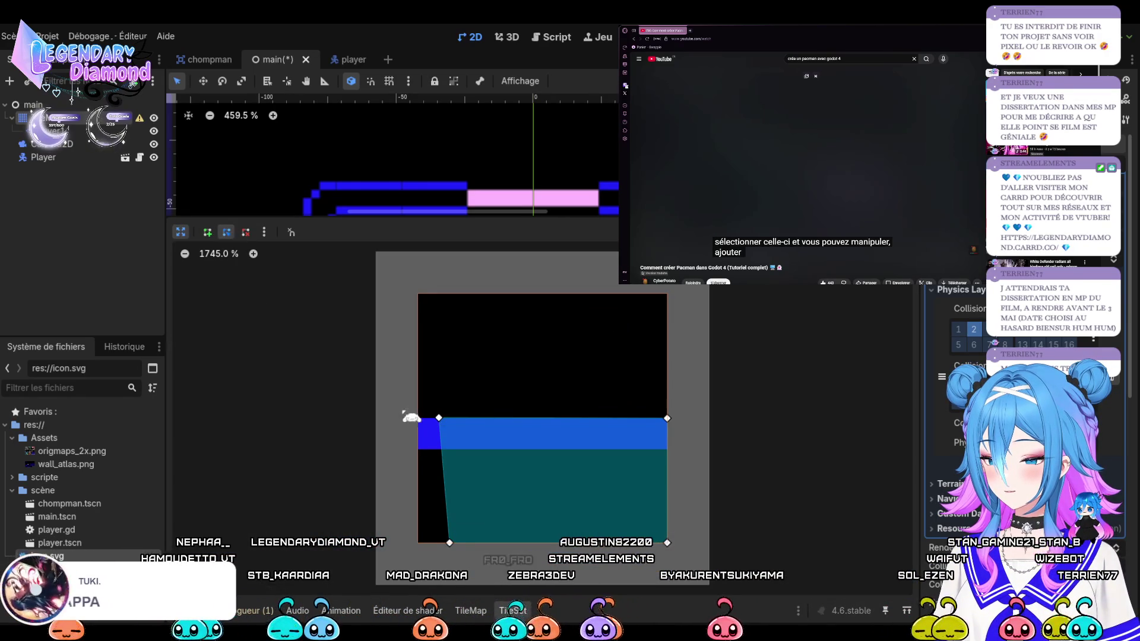
left_click_drag(439, 419, 418, 418)
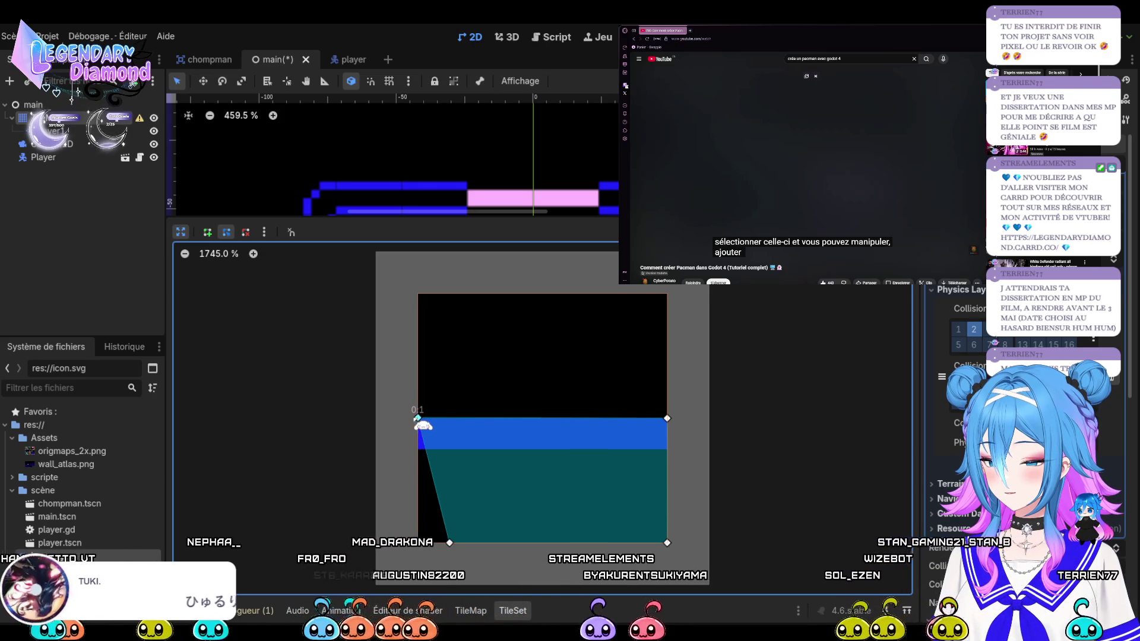
left_click_drag(450, 542, 423, 541)
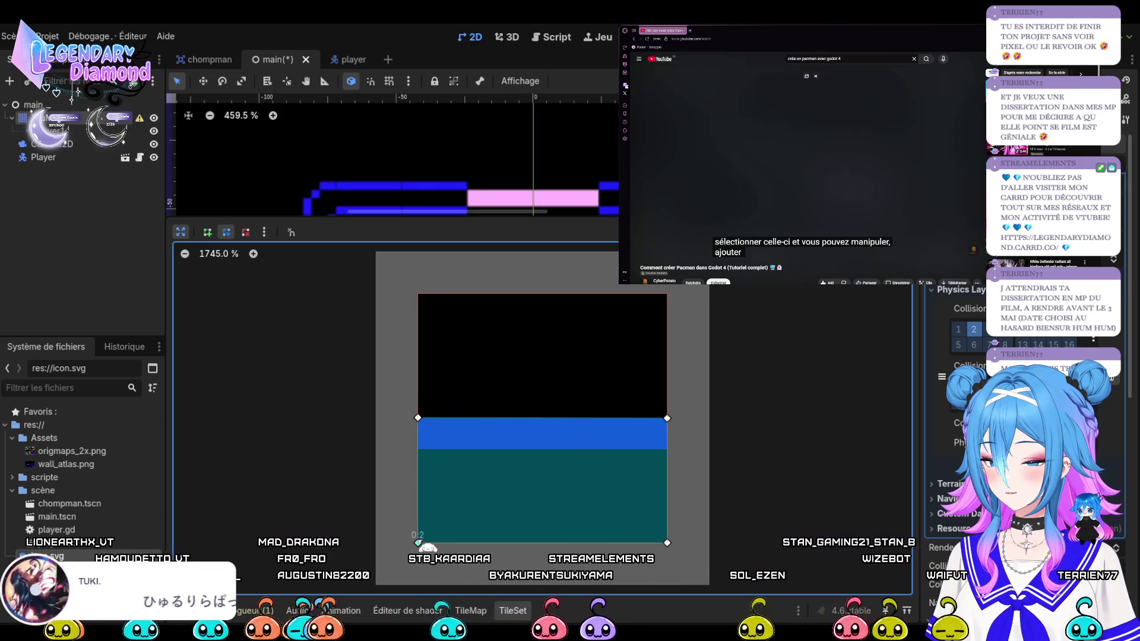
left_click(180, 232)
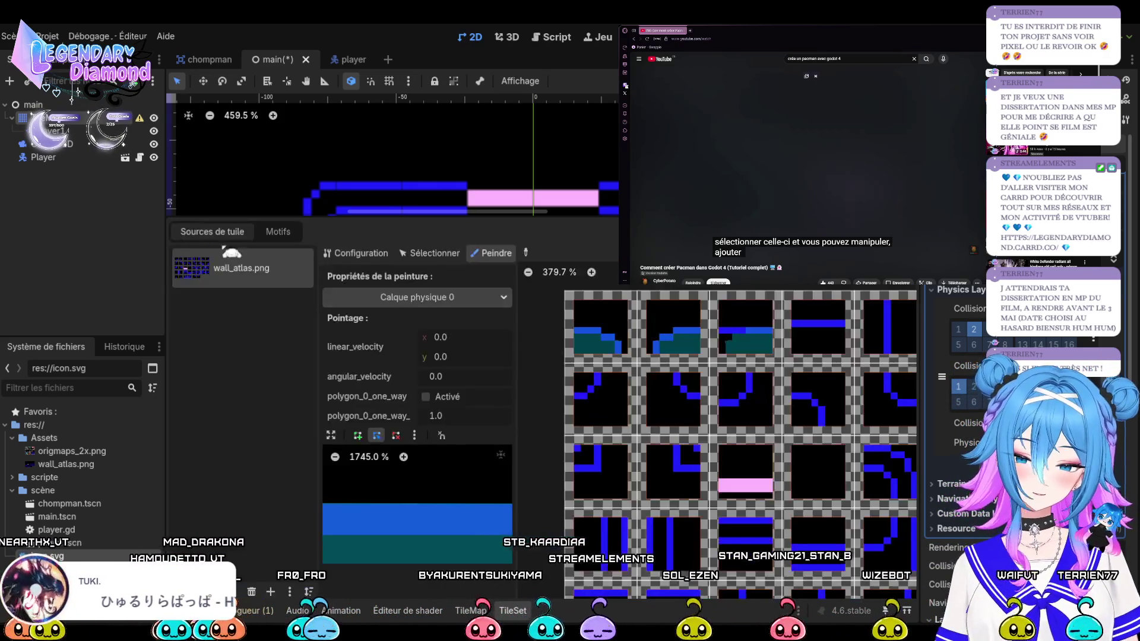
Paint the shape onto a neighbouring tile, then flip it to the top half for the third tile
left_click(772, 332)
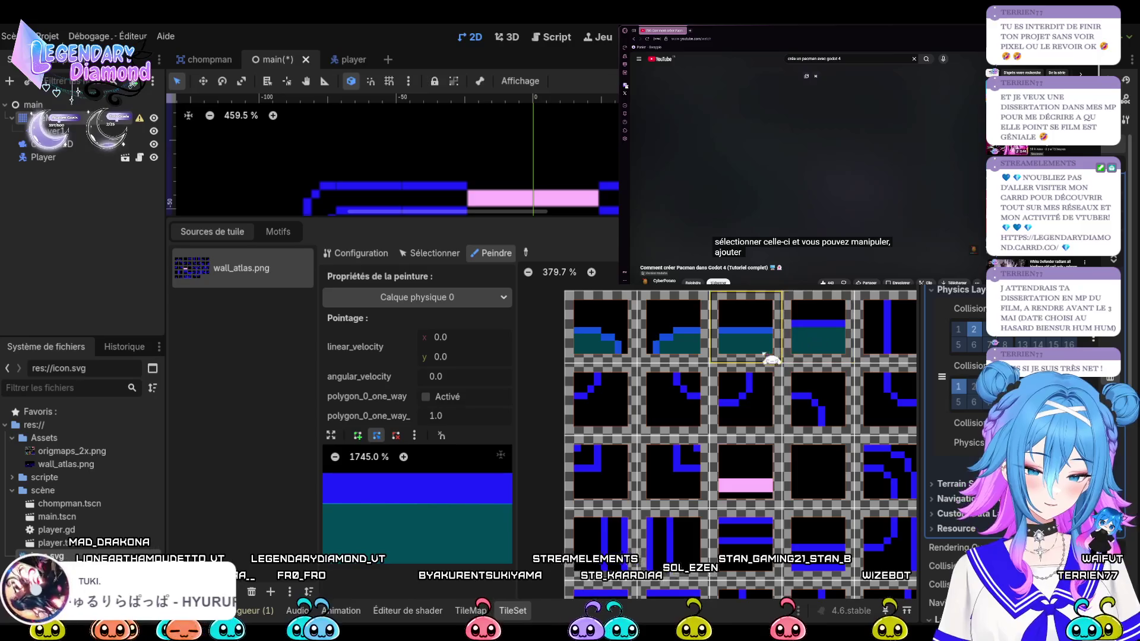
scroll(664, 414, "down", 3)
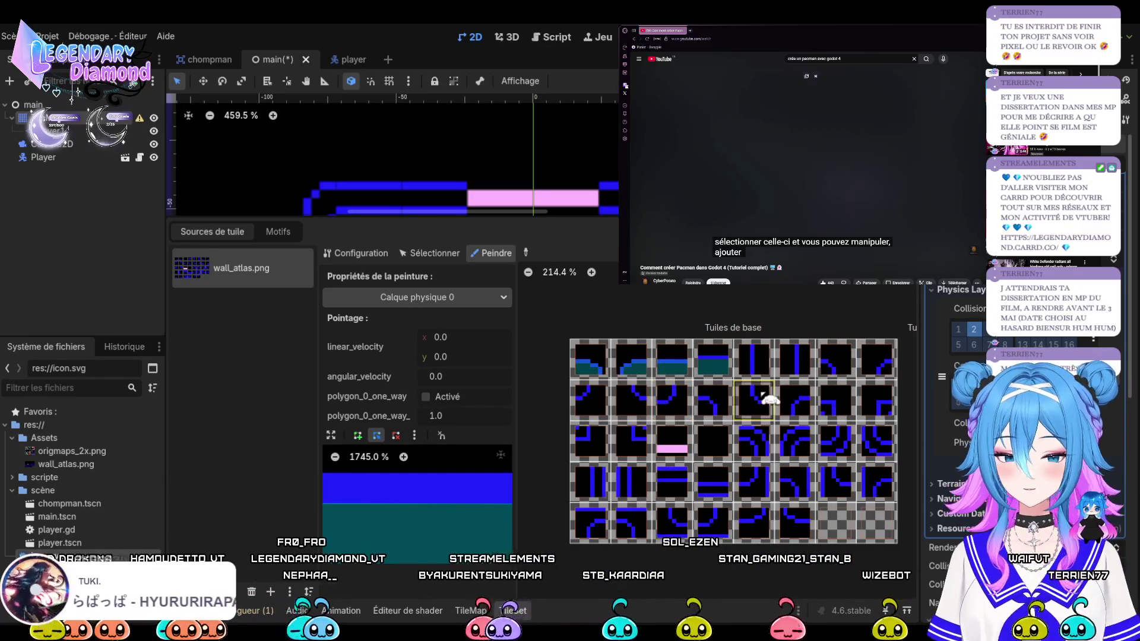
scroll(763, 399, "up", 4)
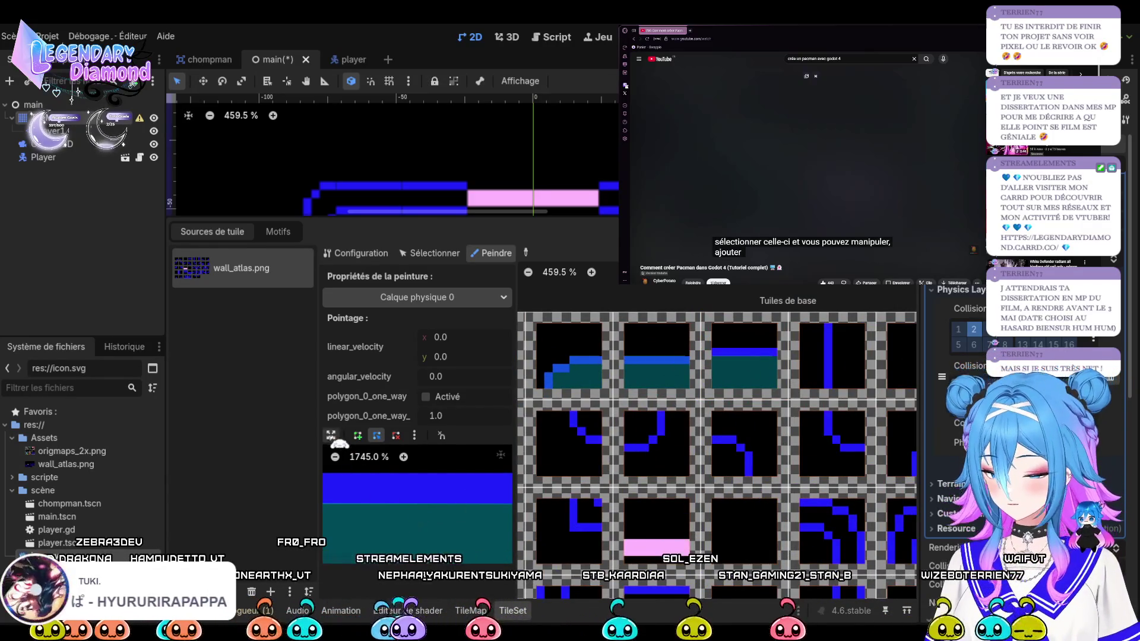
left_click(332, 437)
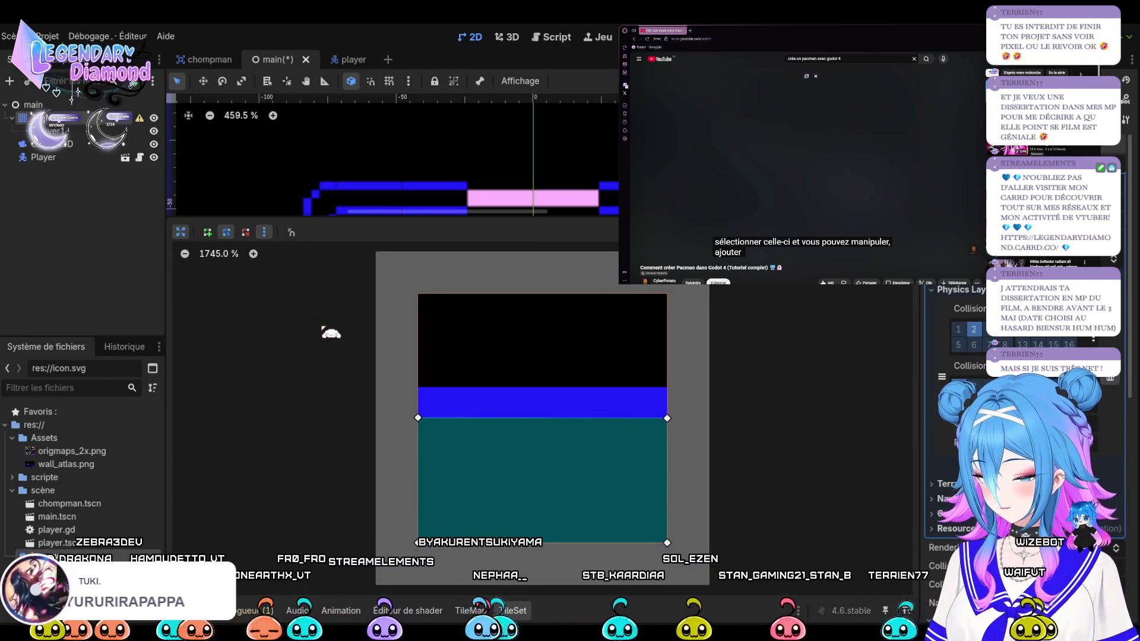
left_click(331, 332)
left_click(180, 232)
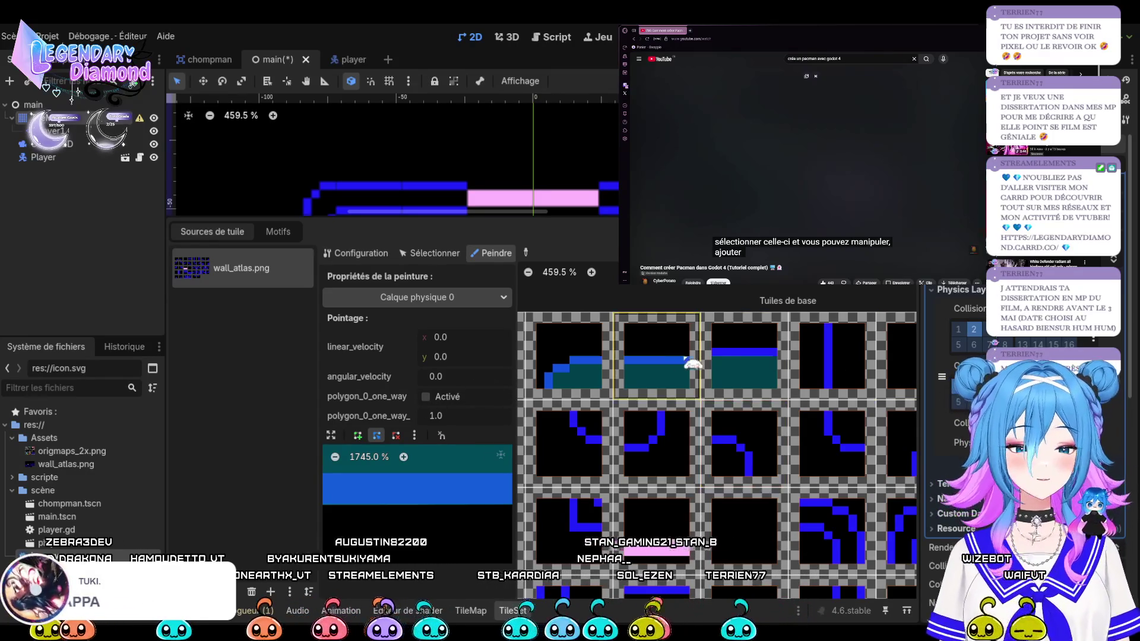
left_click(743, 367)
Flip the collision to a left-half vertical strip and paint it onto a vertical wall tile
scroll(647, 425, "down", 6)
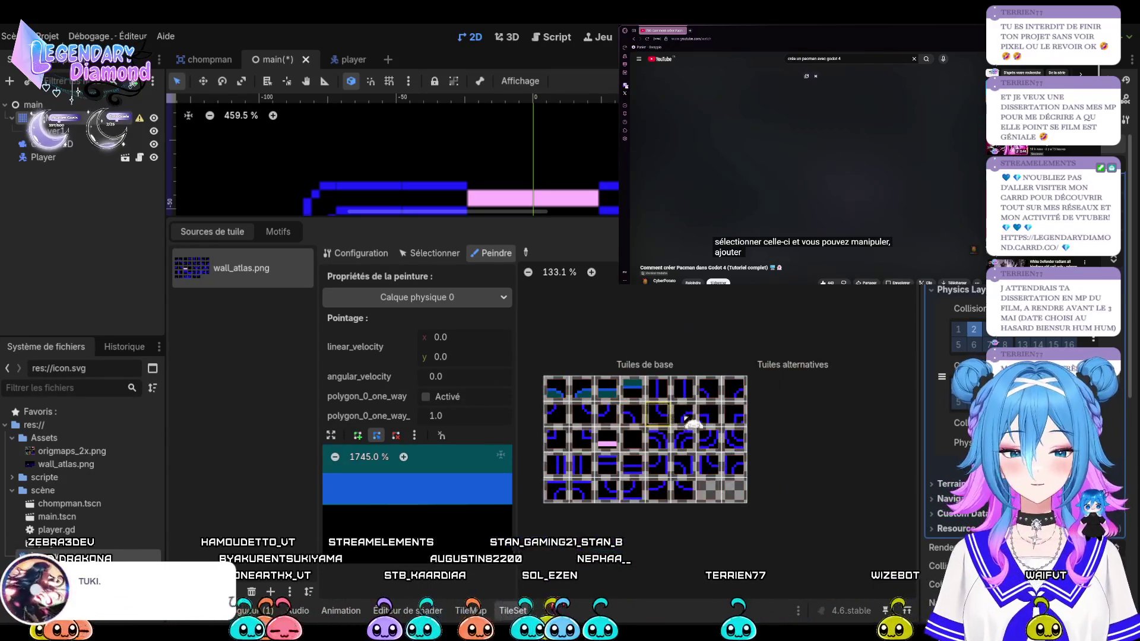
scroll(648, 425, "up", 6)
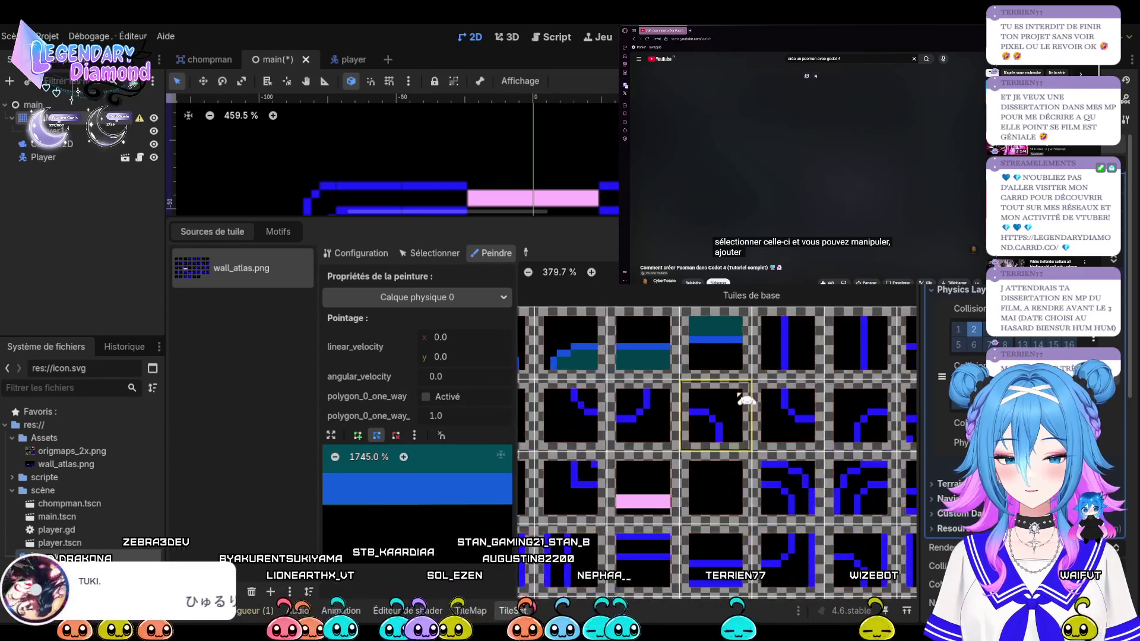
scroll(746, 401, "down", 3)
scroll(392, 157, "down", 8)
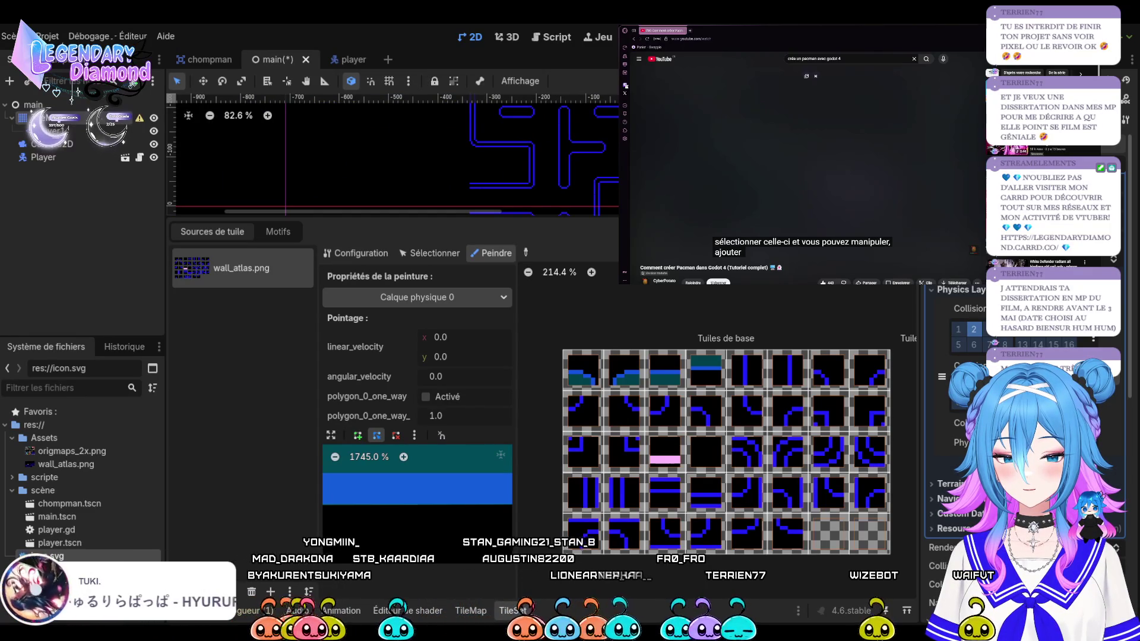
scroll(740, 373, "up", 3)
scroll(719, 377, "down", 3)
scroll(702, 380, "up", 1)
scroll(702, 381, "up", 1)
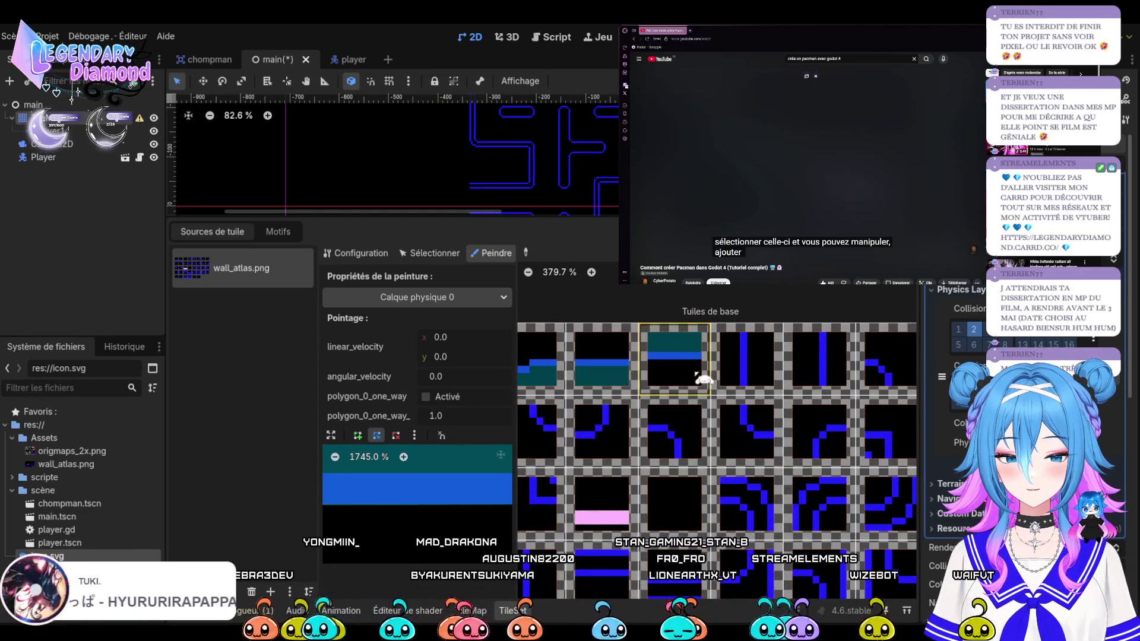
left_click(754, 375)
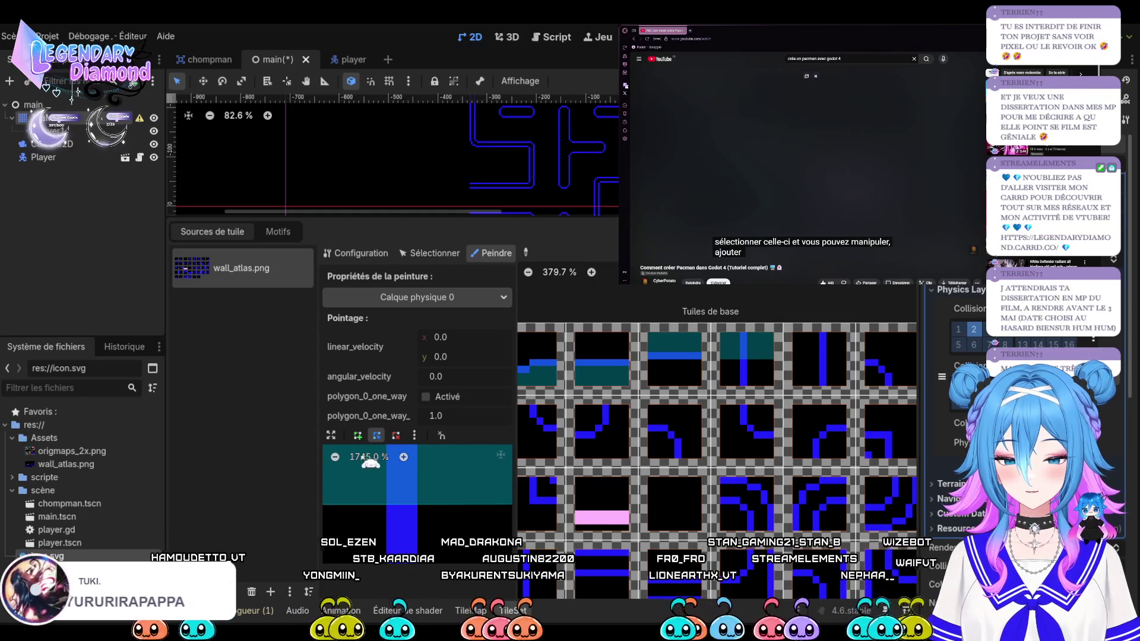
left_click(331, 435)
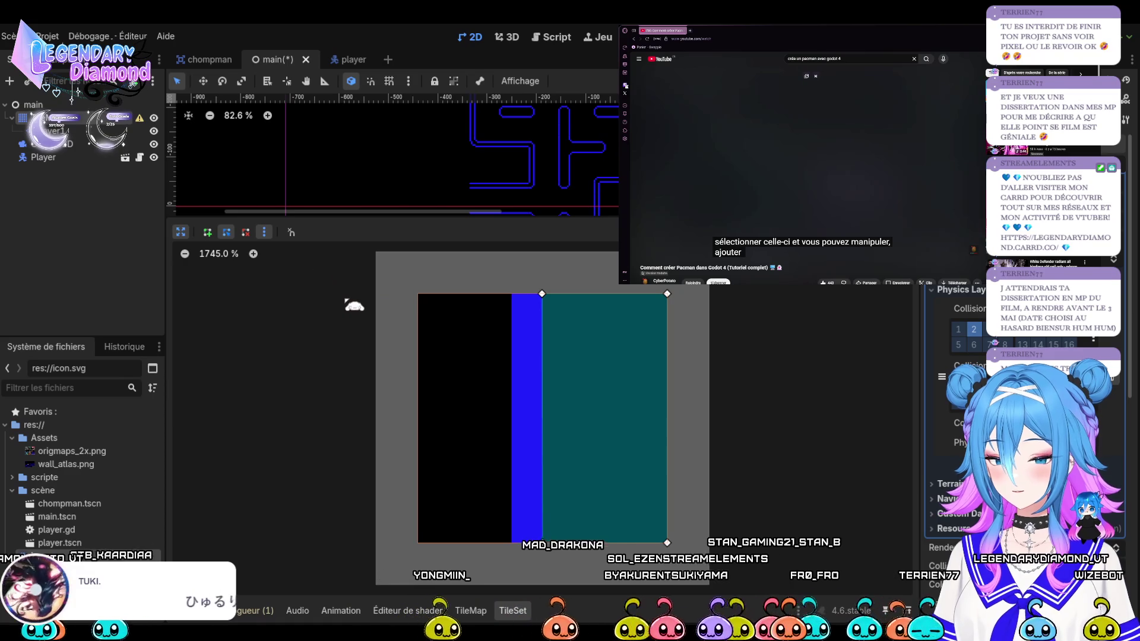
left_click(285, 318)
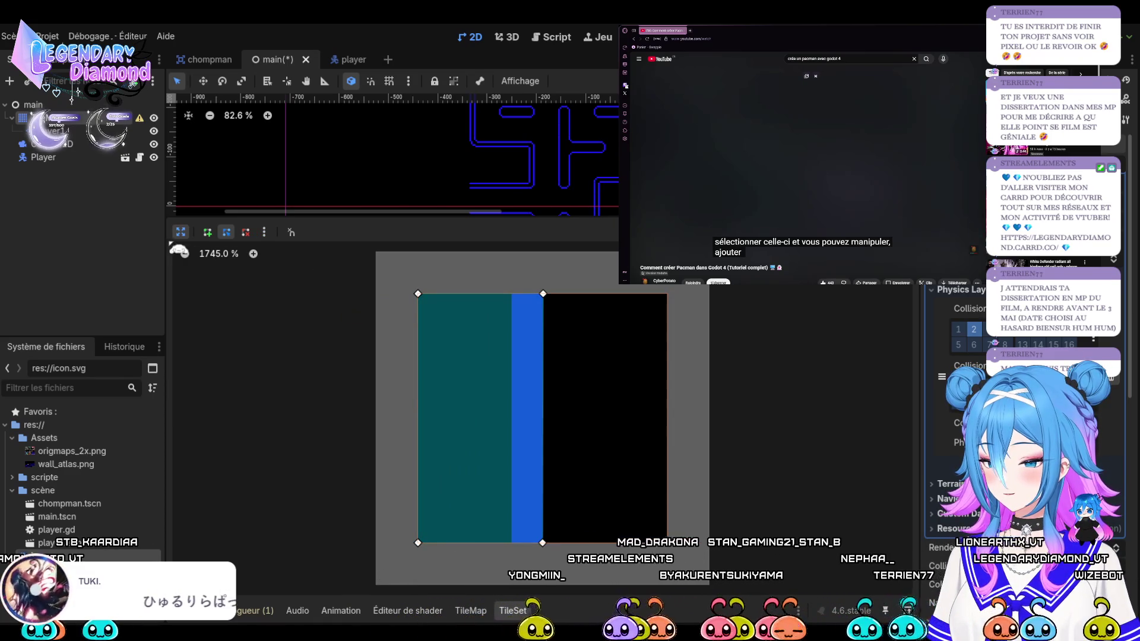
left_click(180, 232)
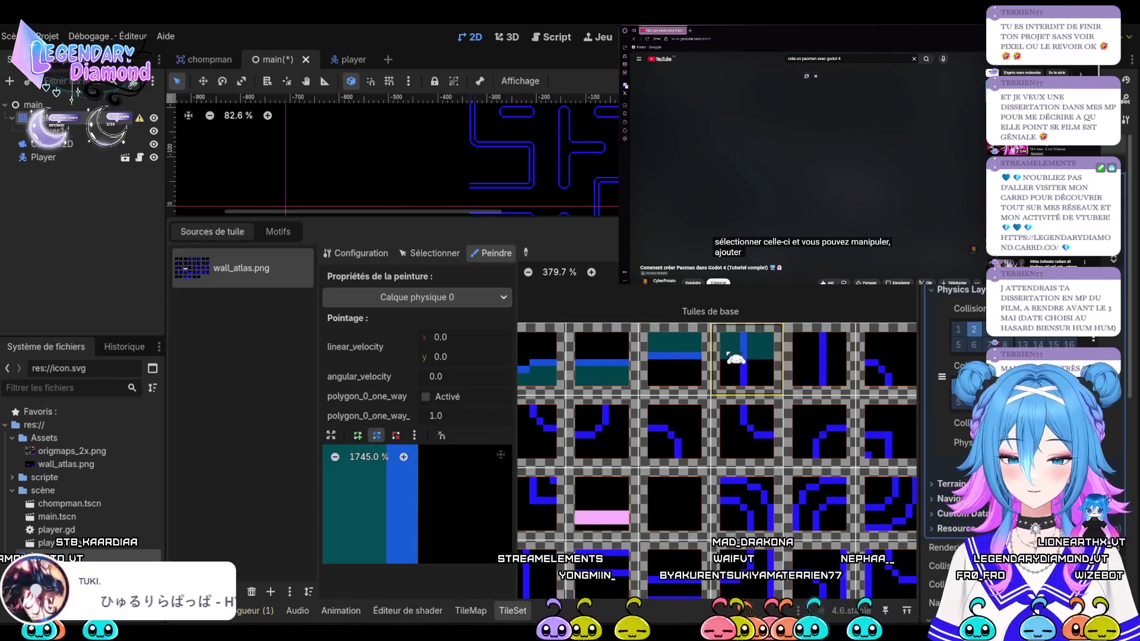
left_click(818, 376)
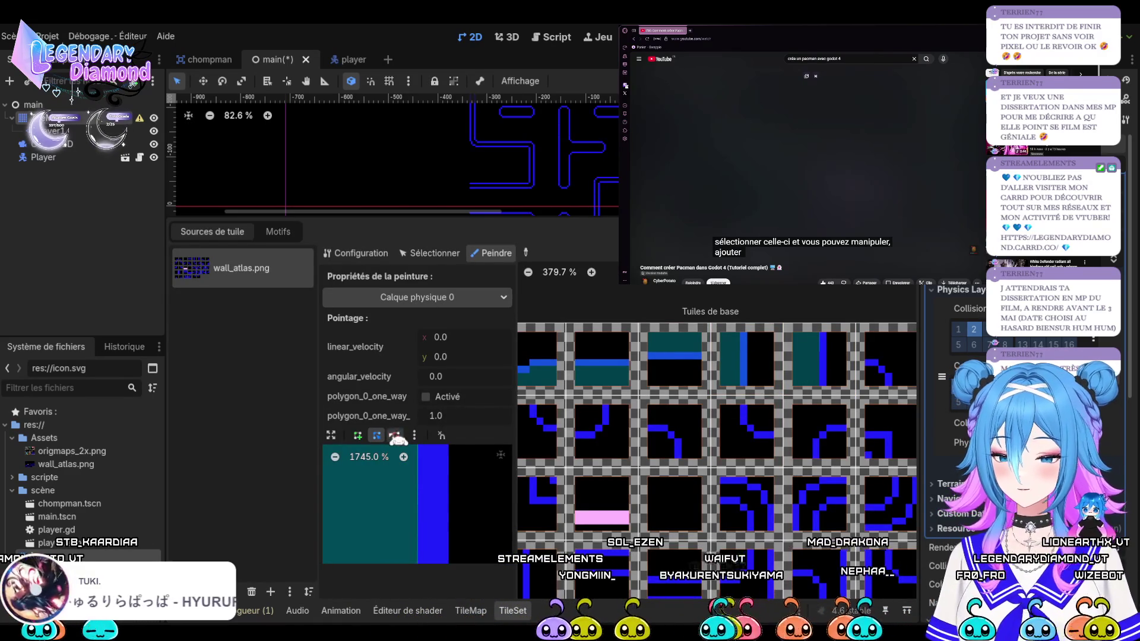
Mirror the collision to a right-half strip and paint it onto another vertical wall tile
left_click(332, 436)
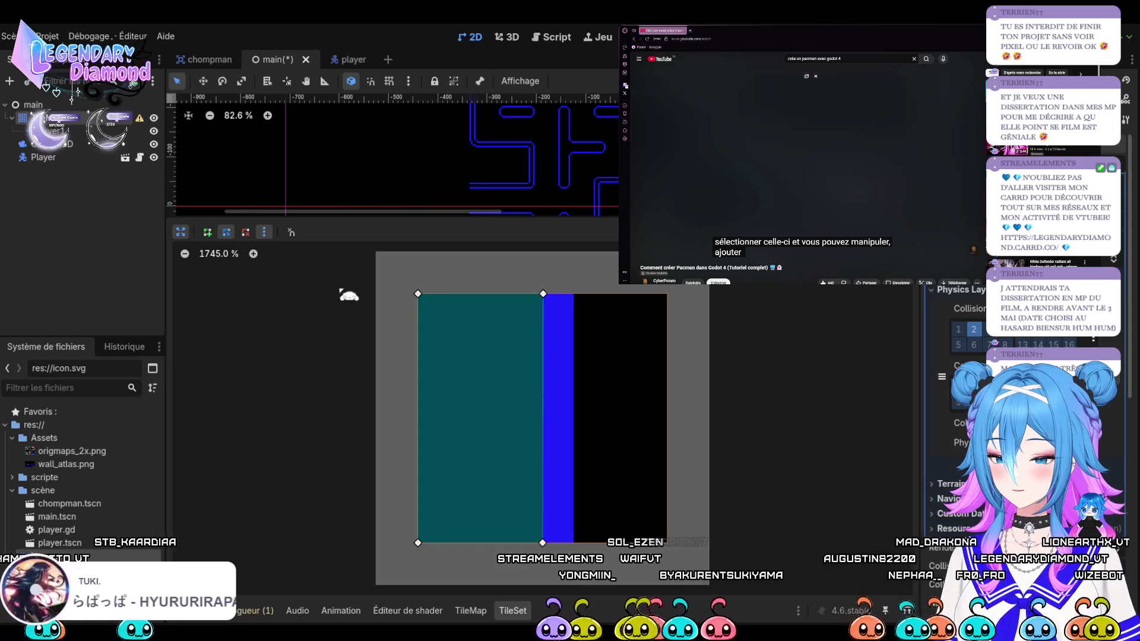
left_click(291, 318)
left_click(182, 232)
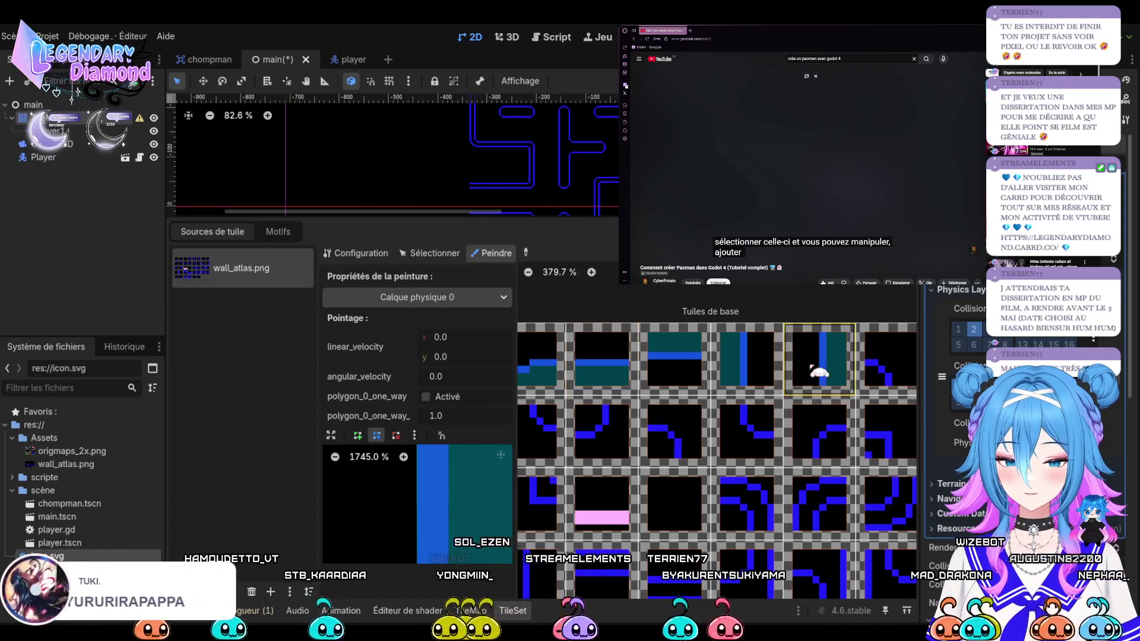
scroll(718, 365, "down", 3)
scroll(717, 365, "up", 3)
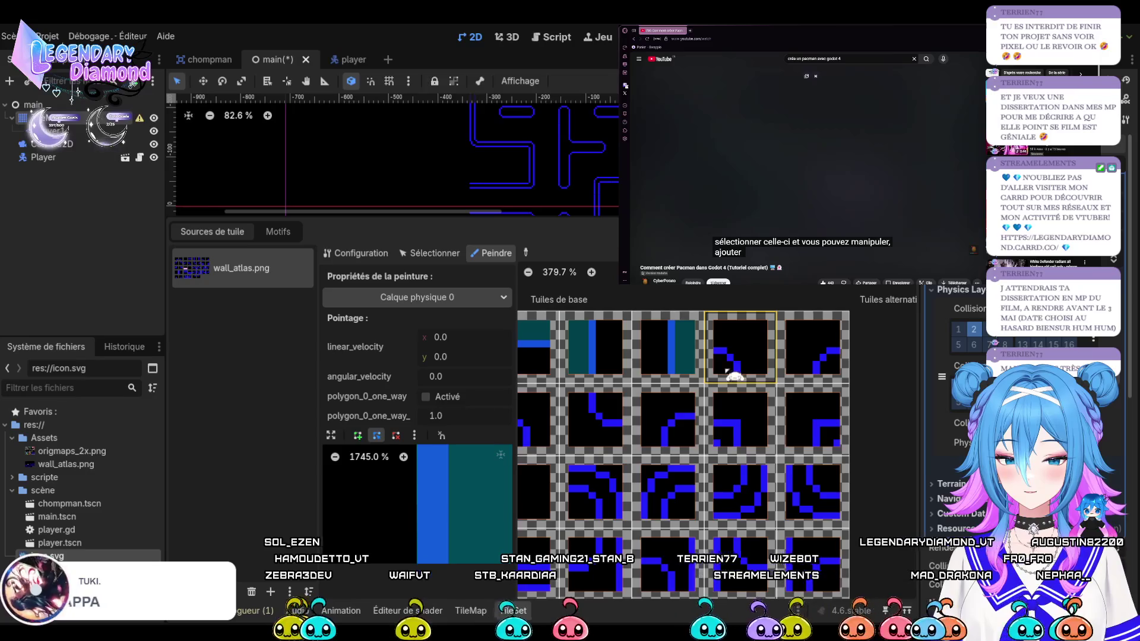
scroll(738, 359, "down", 4)
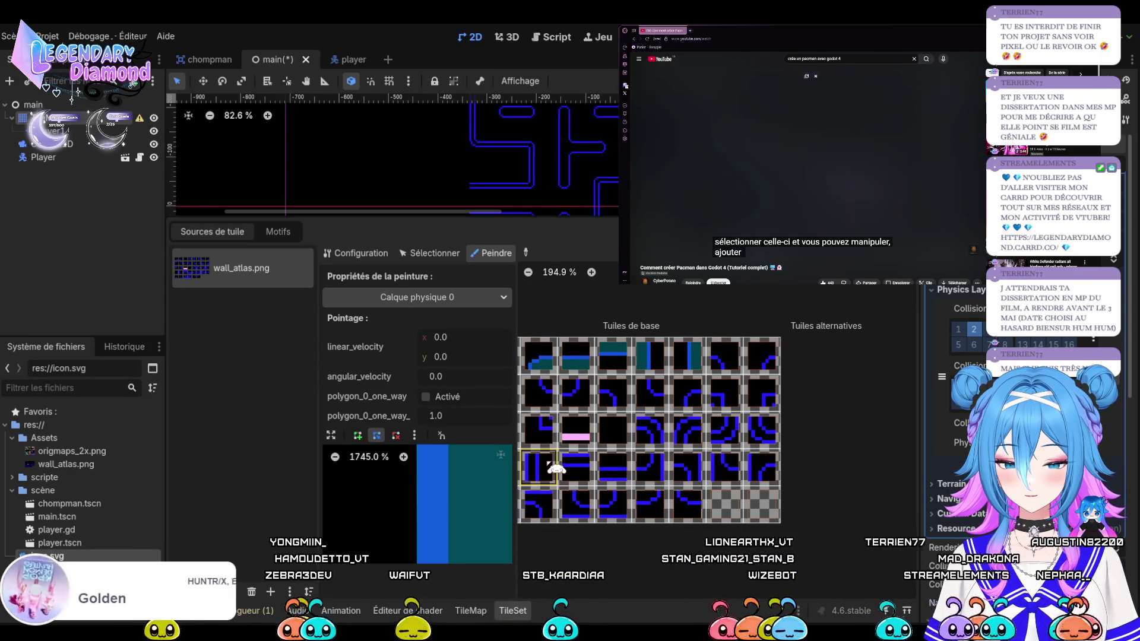
left_click(549, 468)
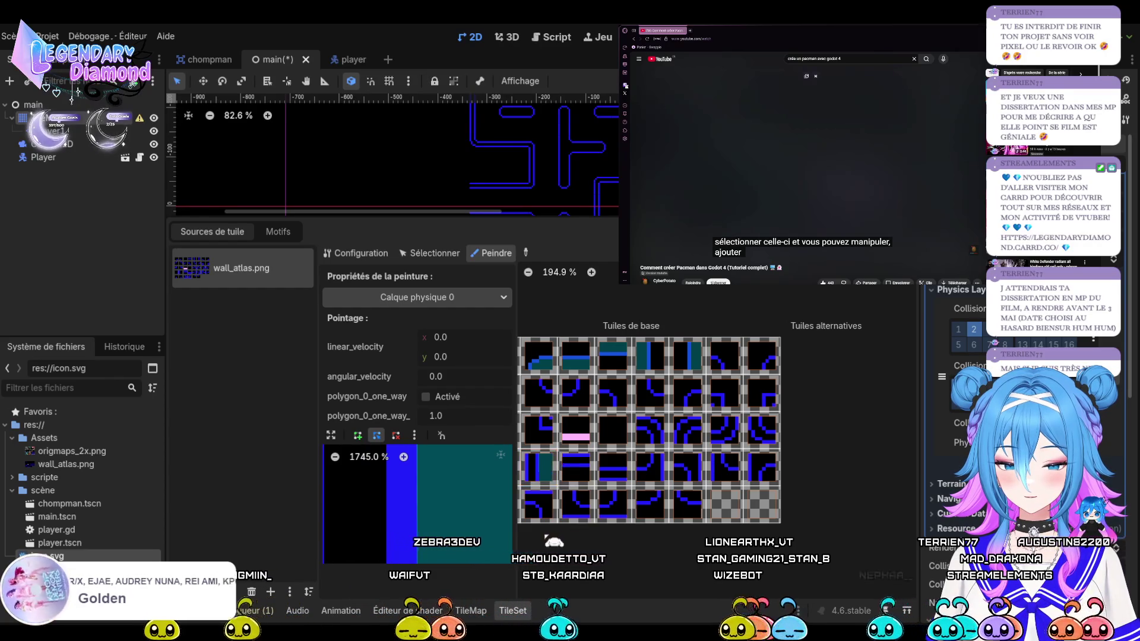
Inspect another wall tile's polygon, then paint it onto two adjacent row-3 wall tiles
scroll(559, 469, "down", 2)
scroll(596, 488, "up", 3)
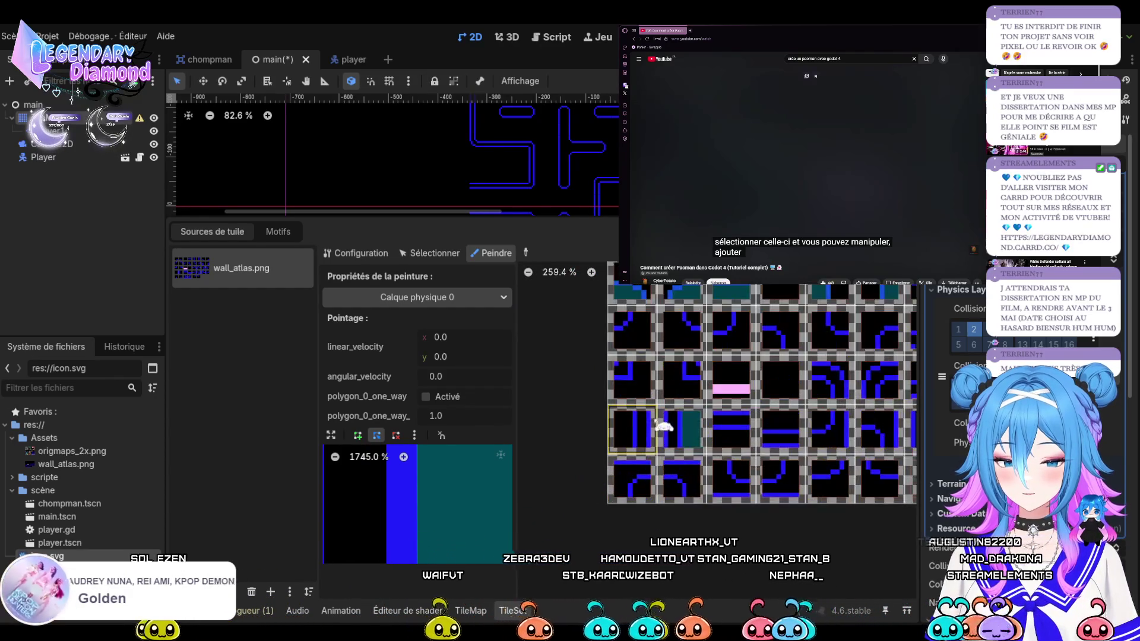
scroll(695, 469, "up", 3)
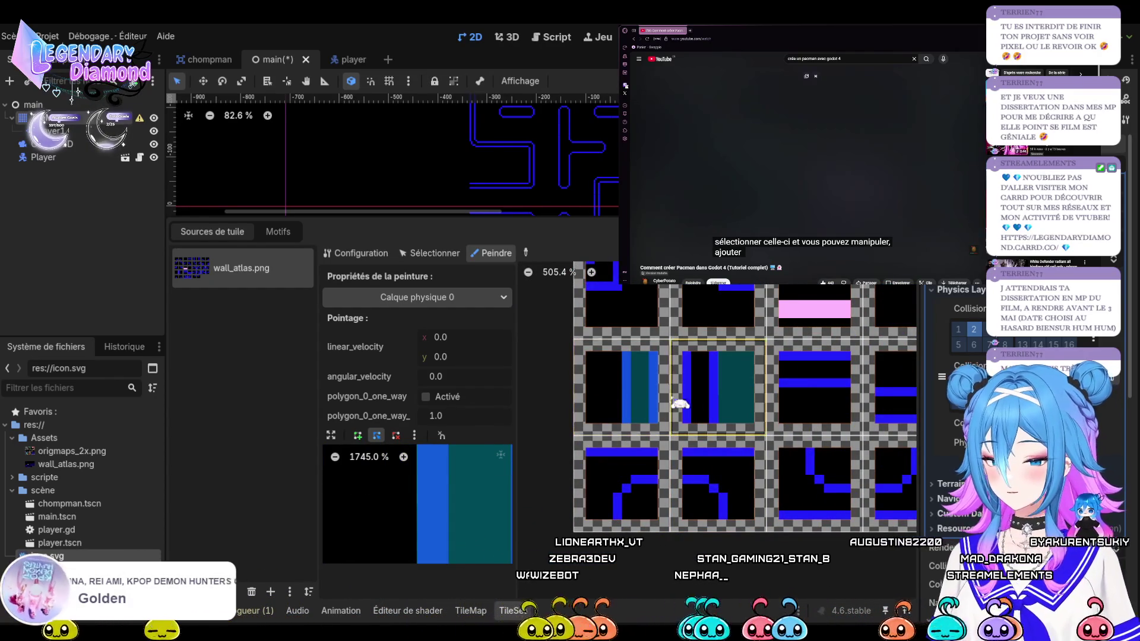
left_click(331, 436)
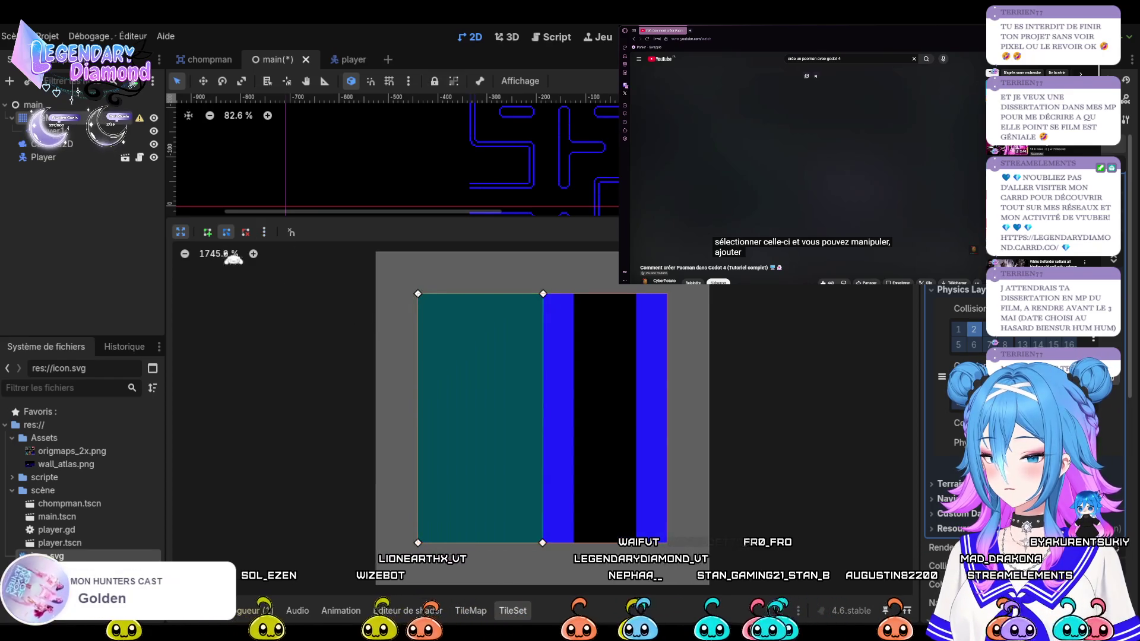
left_click(181, 231)
scroll(605, 443, "down", 5)
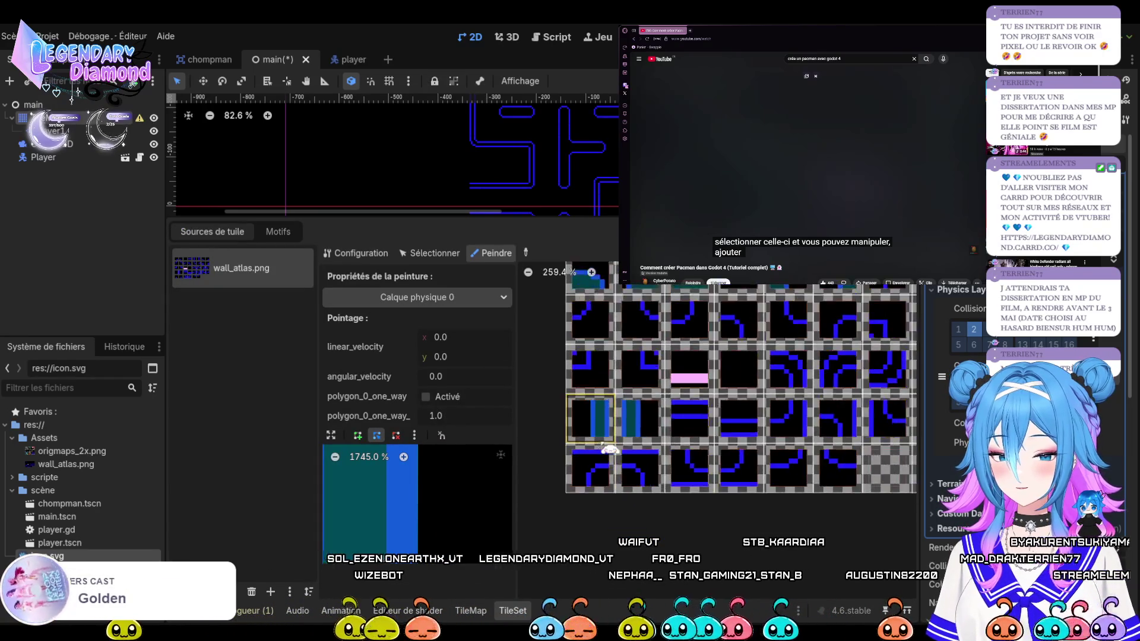
left_click(710, 424)
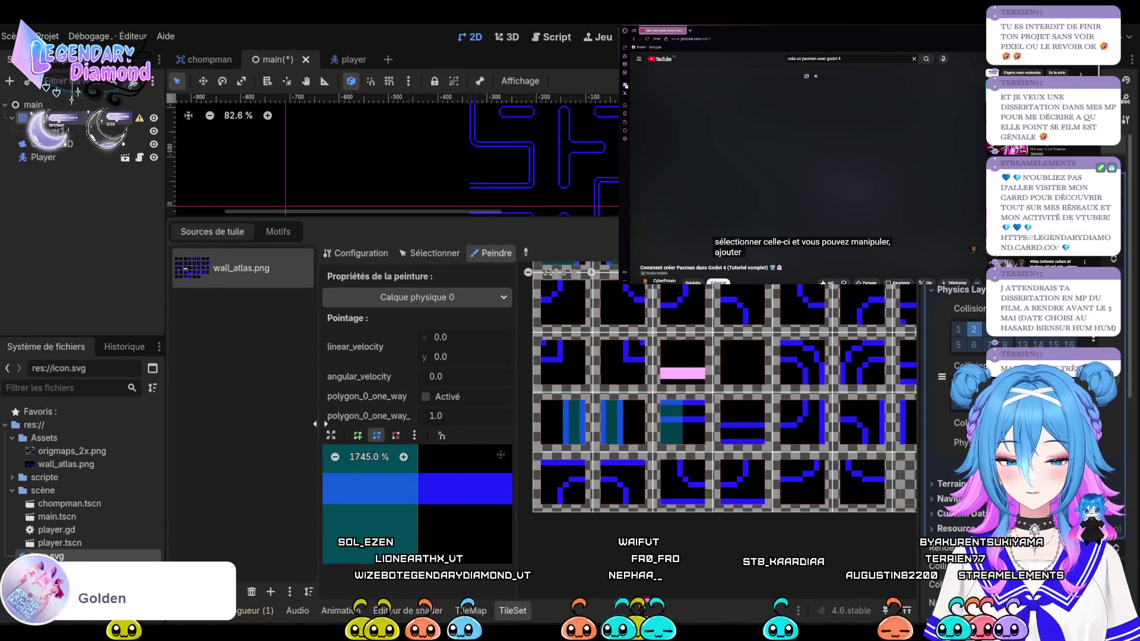
left_click(331, 435)
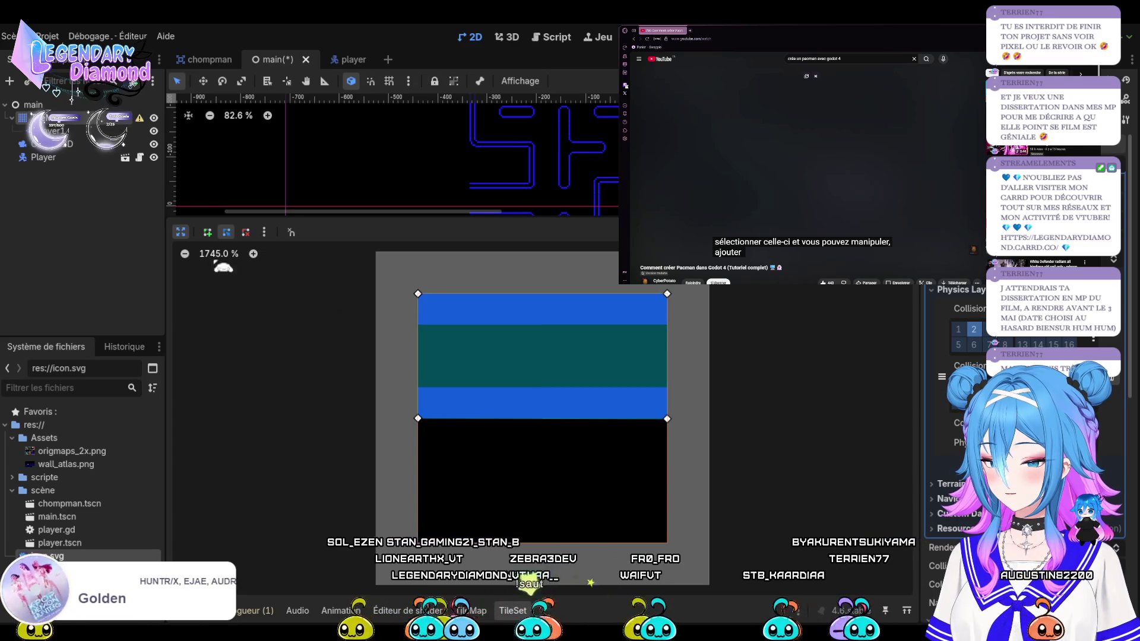
left_click(184, 232)
left_click(683, 422)
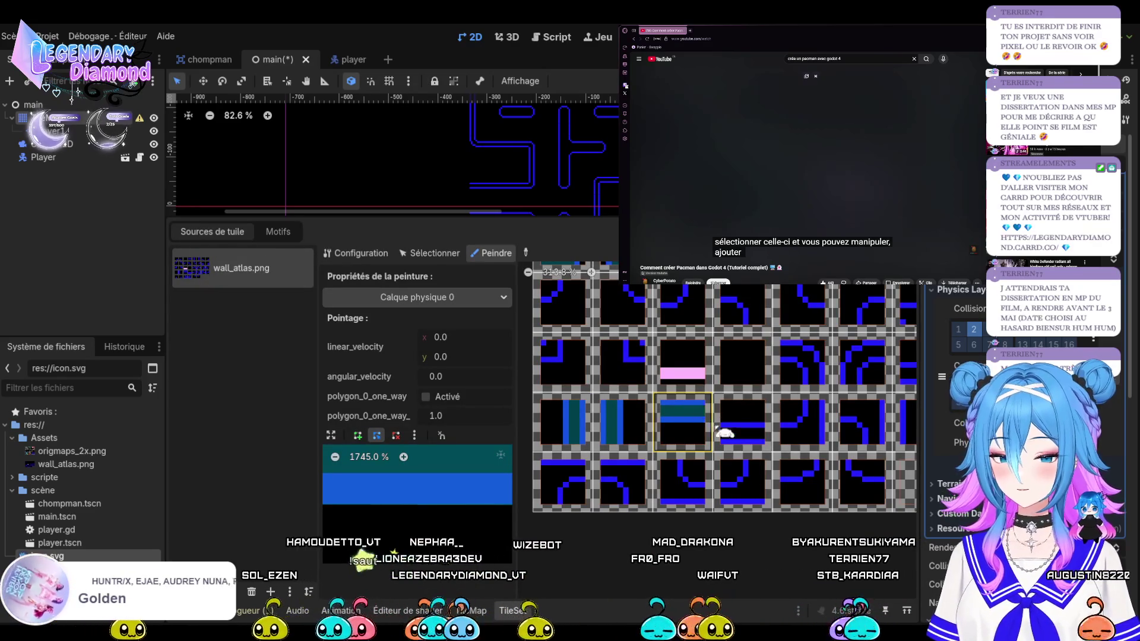
left_click(739, 425)
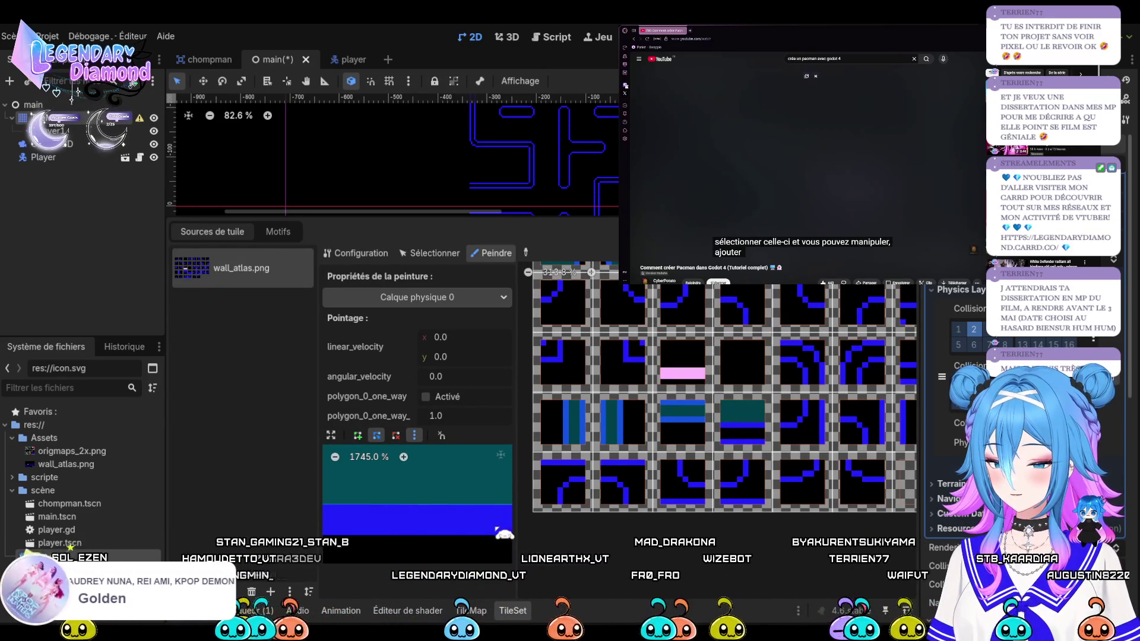
Move the polygon to the bottom band, paint it onto the row-3 tile, and zoom the atlas
left_click(505, 533)
left_click(751, 423)
scroll(592, 382, "down", 2)
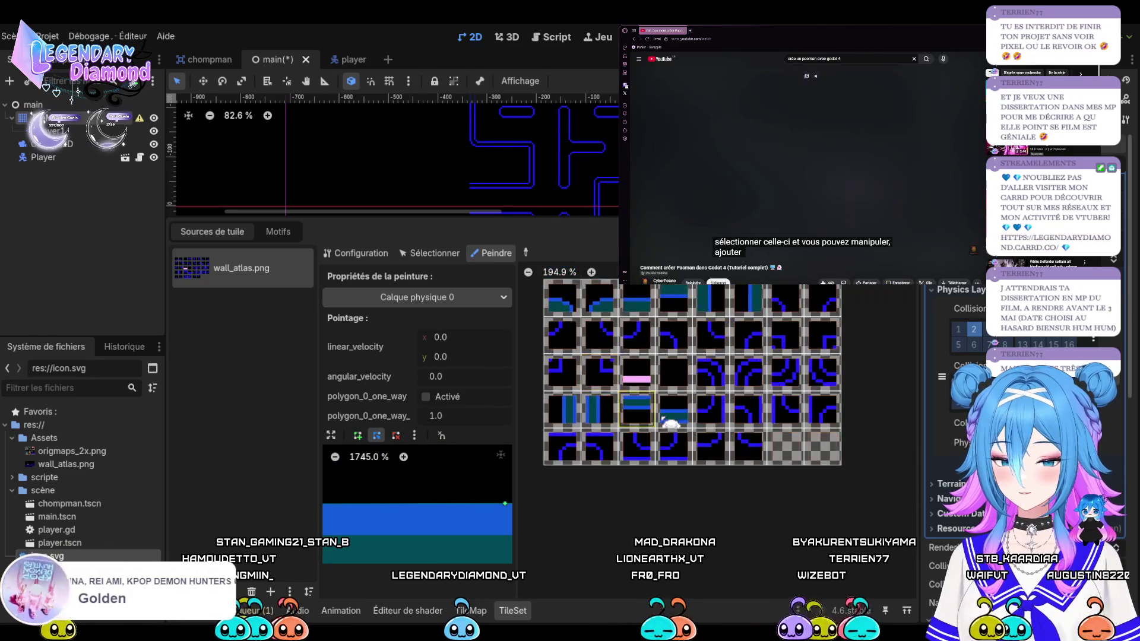
scroll(734, 384, "up", 1)
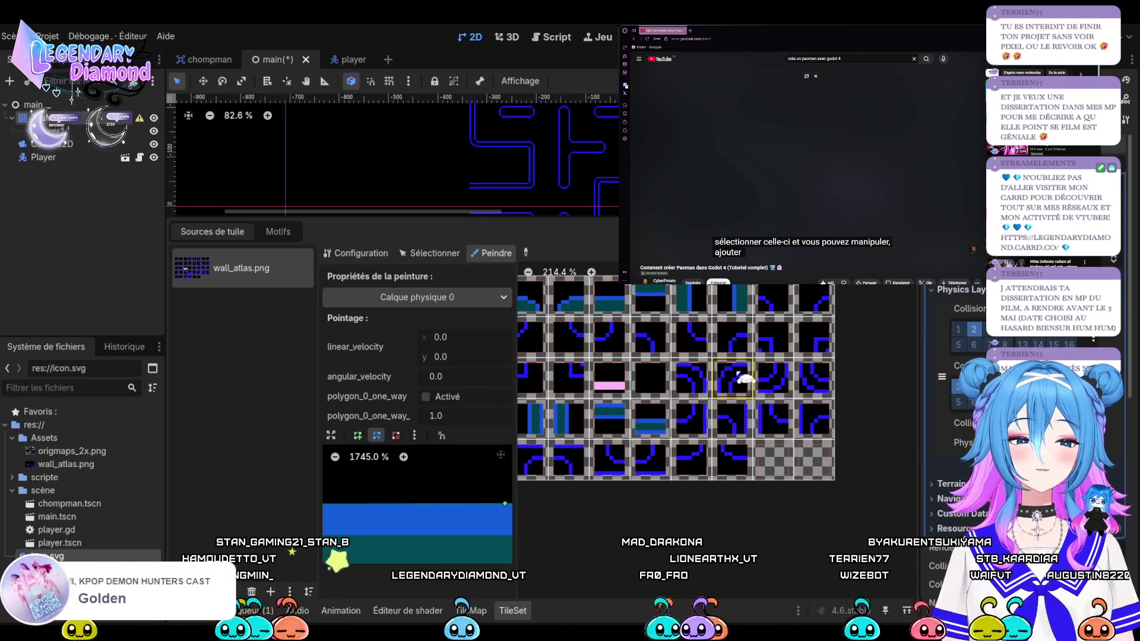
scroll(653, 377, "up", 1)
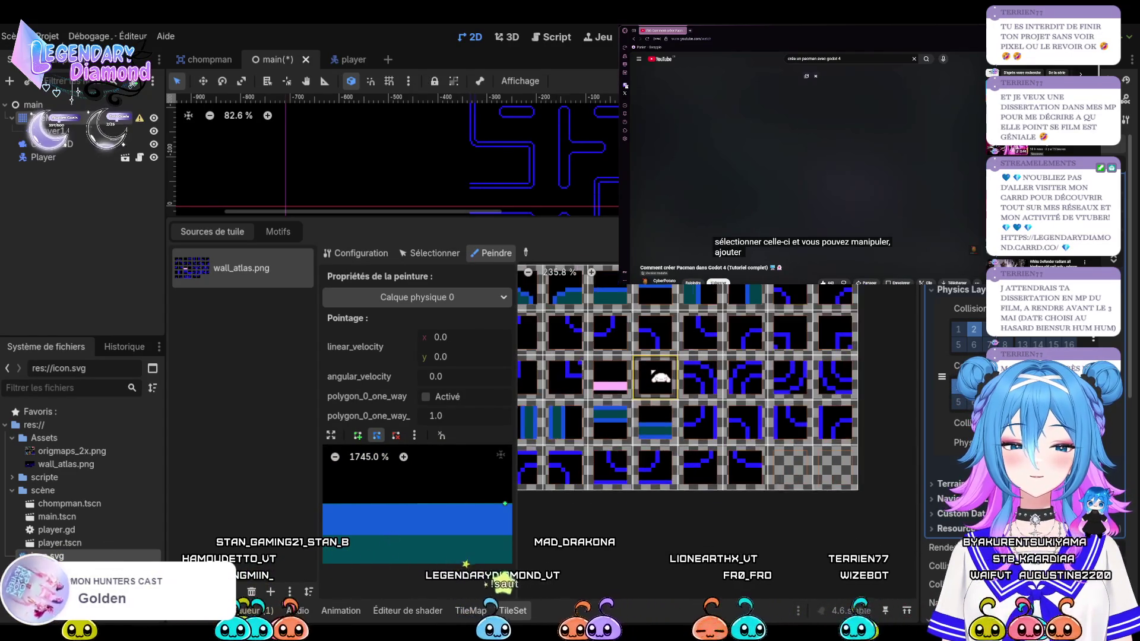
scroll(659, 383, "up", 1)
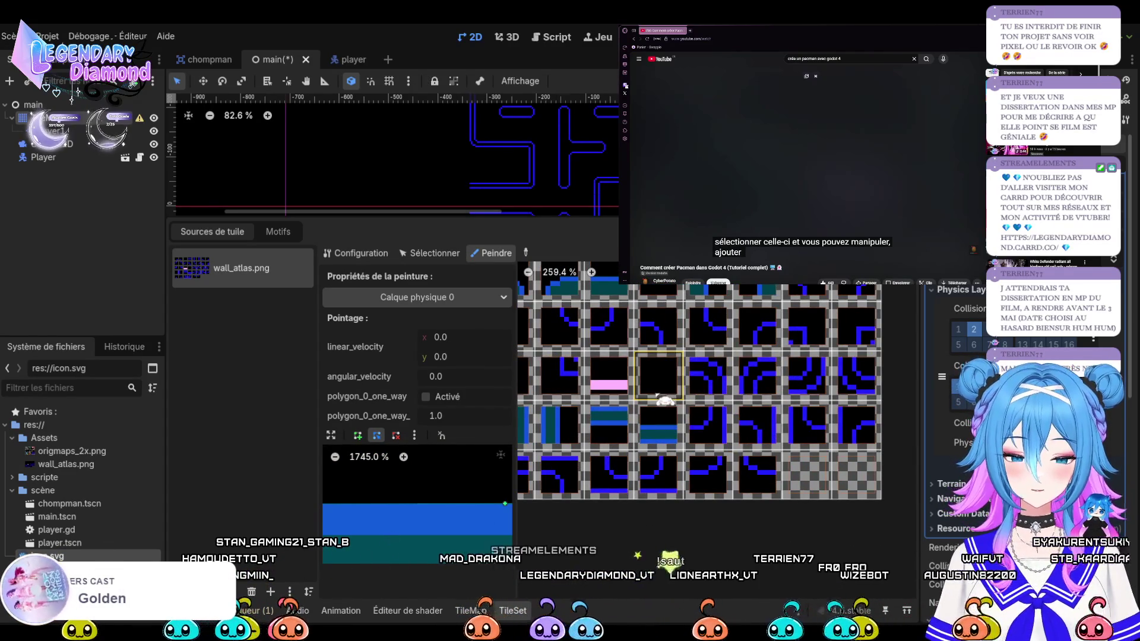
scroll(664, 400, "down", 2)
scroll(721, 486, "up", 1)
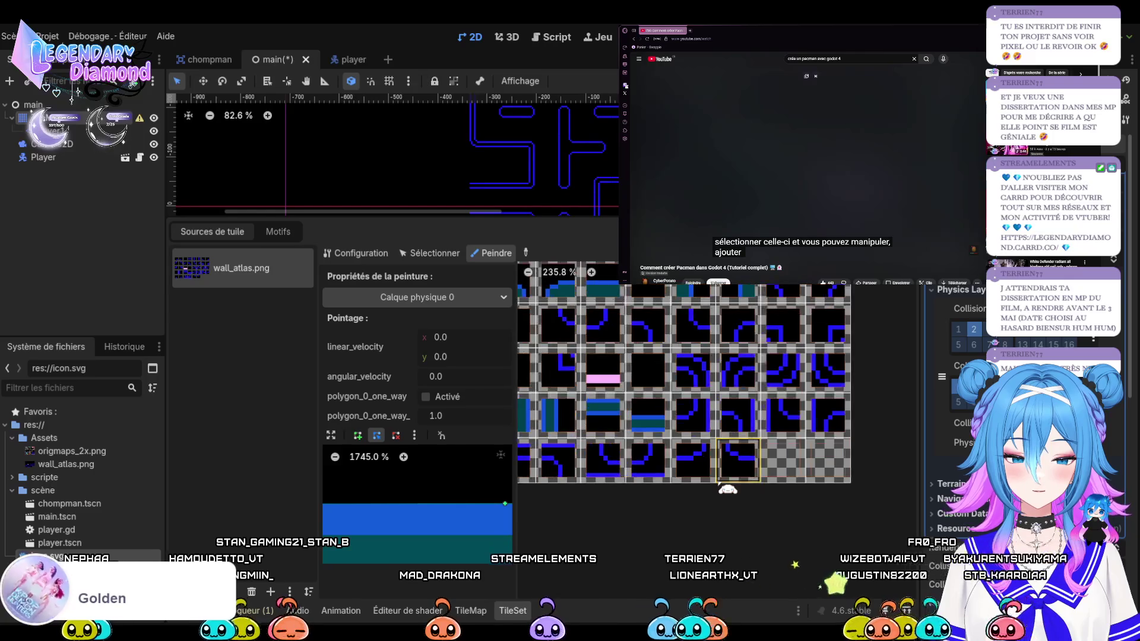
scroll(720, 485, "down", 1)
scroll(720, 484, "up", 1)
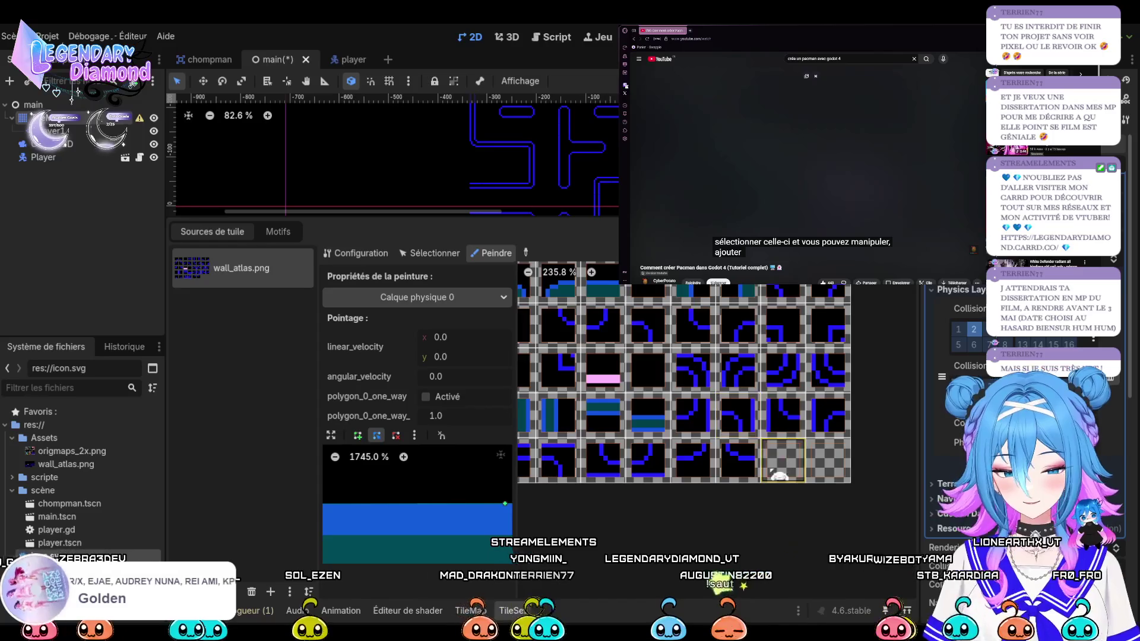
scroll(778, 475, "down", 2)
scroll(659, 470, "up", 4)
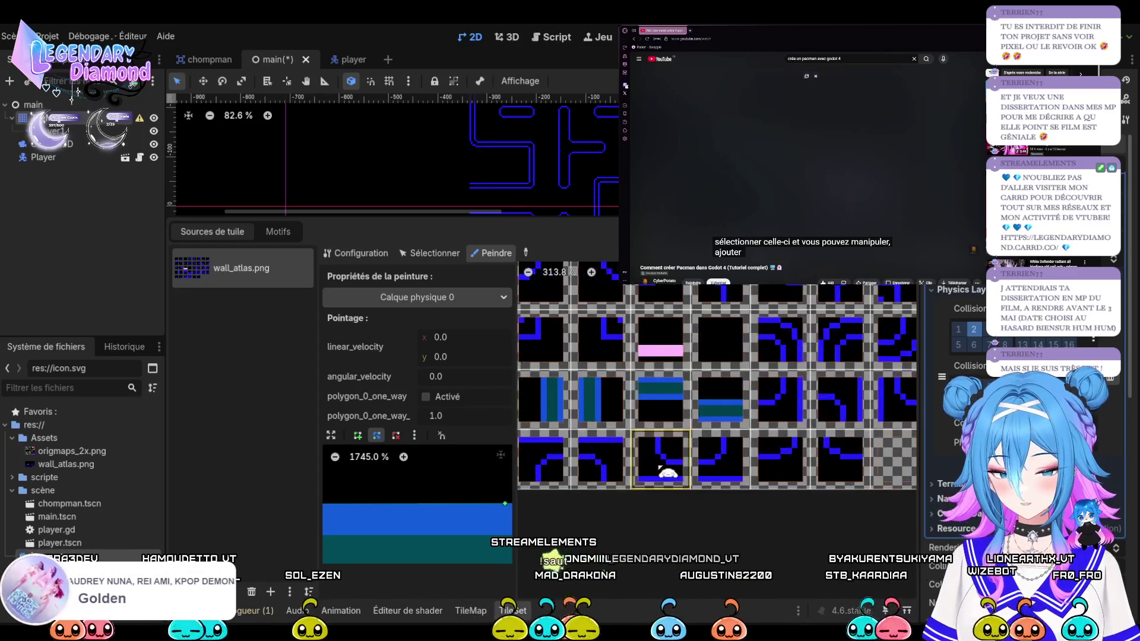
scroll(592, 473, "down", 2)
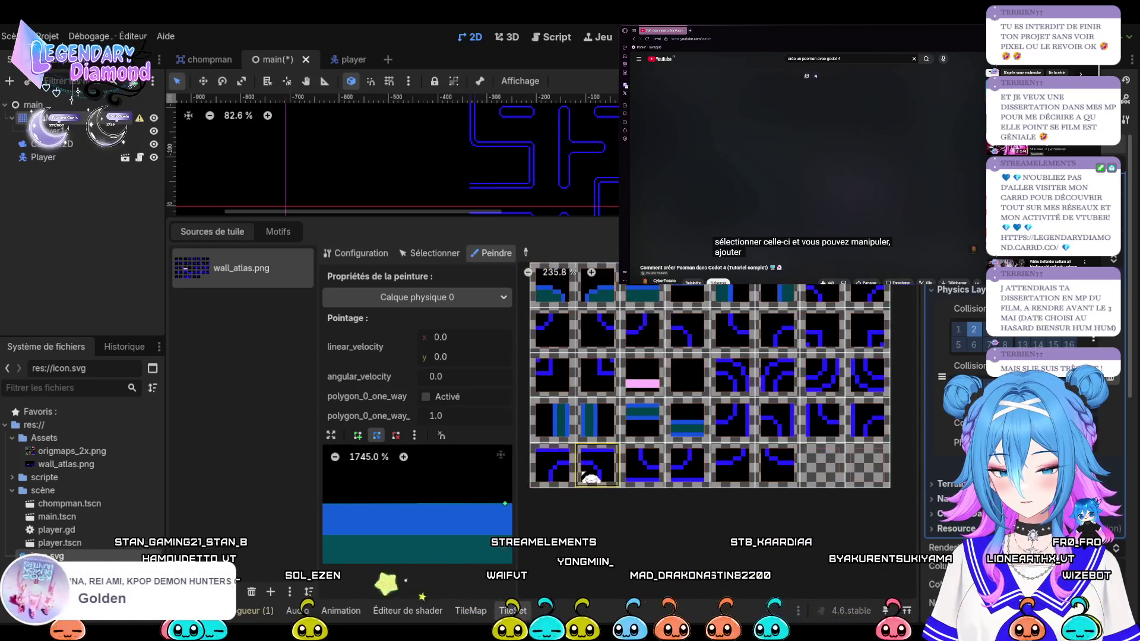
Drag the corners and add two points to trace the corner tile's stepped wall edge
left_click(331, 436)
left_click_drag(668, 418, 667, 293)
left_click_drag(418, 418, 418, 295)
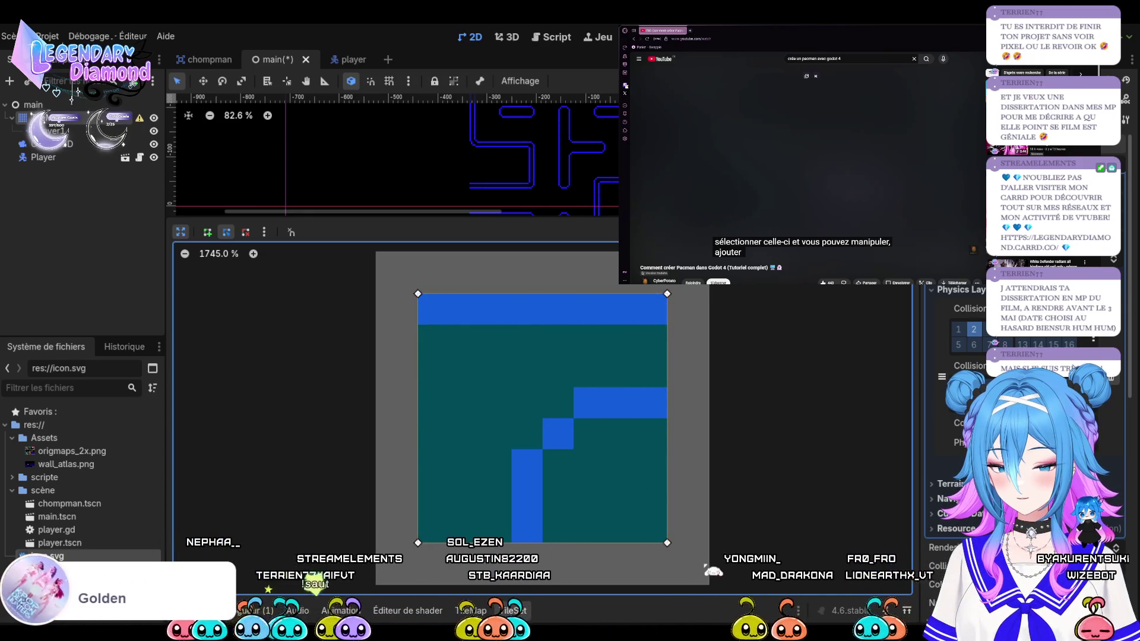
left_click_drag(668, 538, 667, 418)
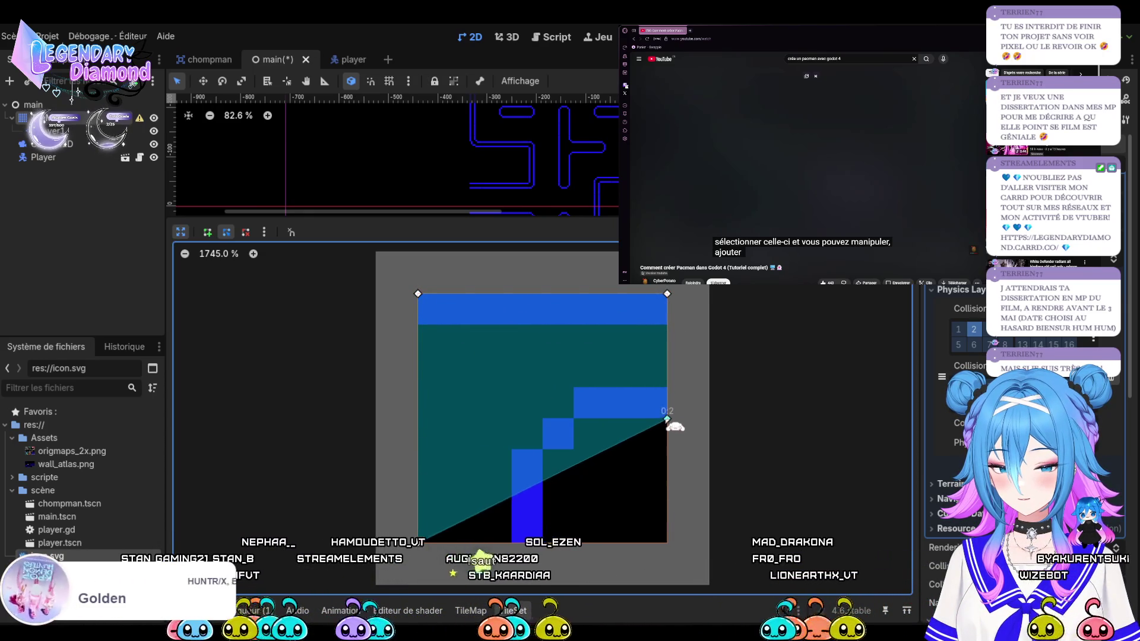
left_click_drag(544, 481, 549, 543)
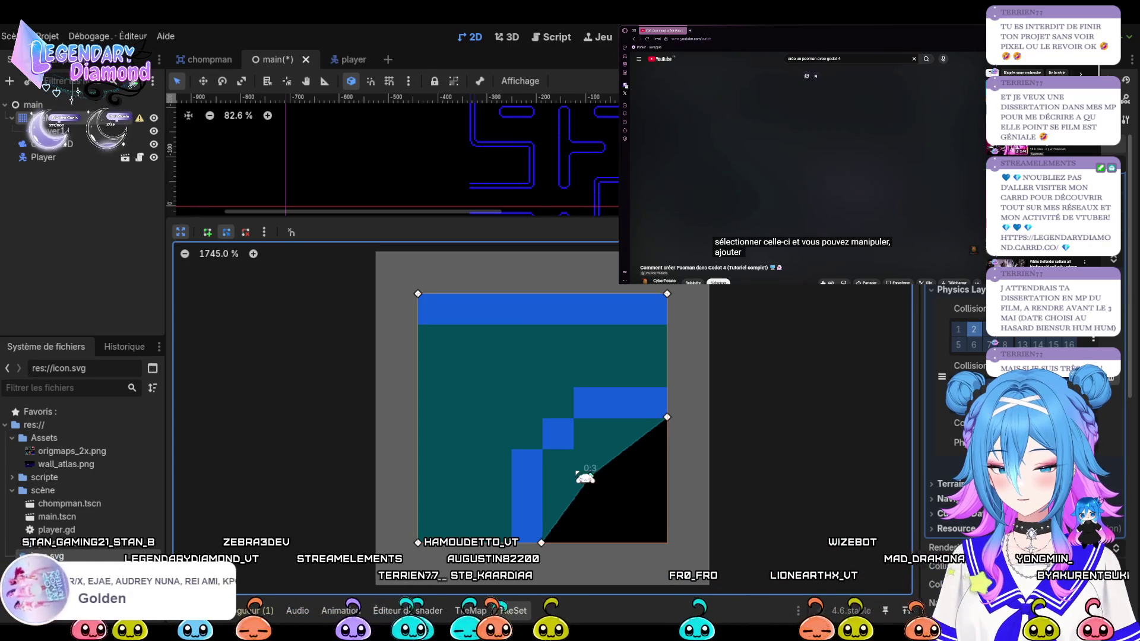
left_click_drag(577, 474, 542, 450)
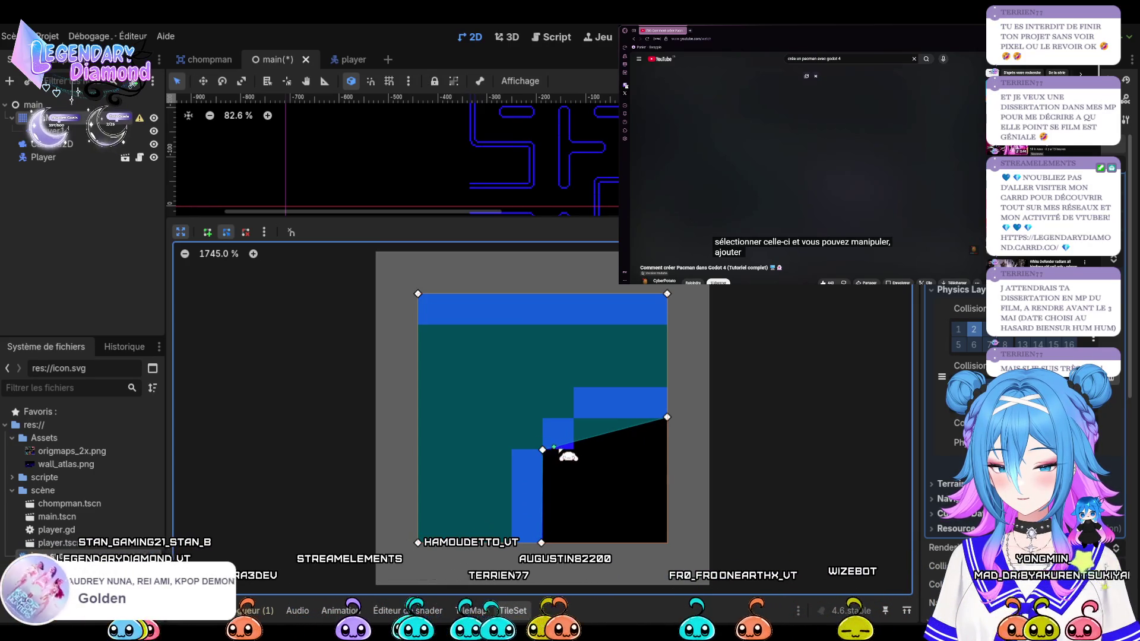
left_click_drag(571, 442, 576, 450)
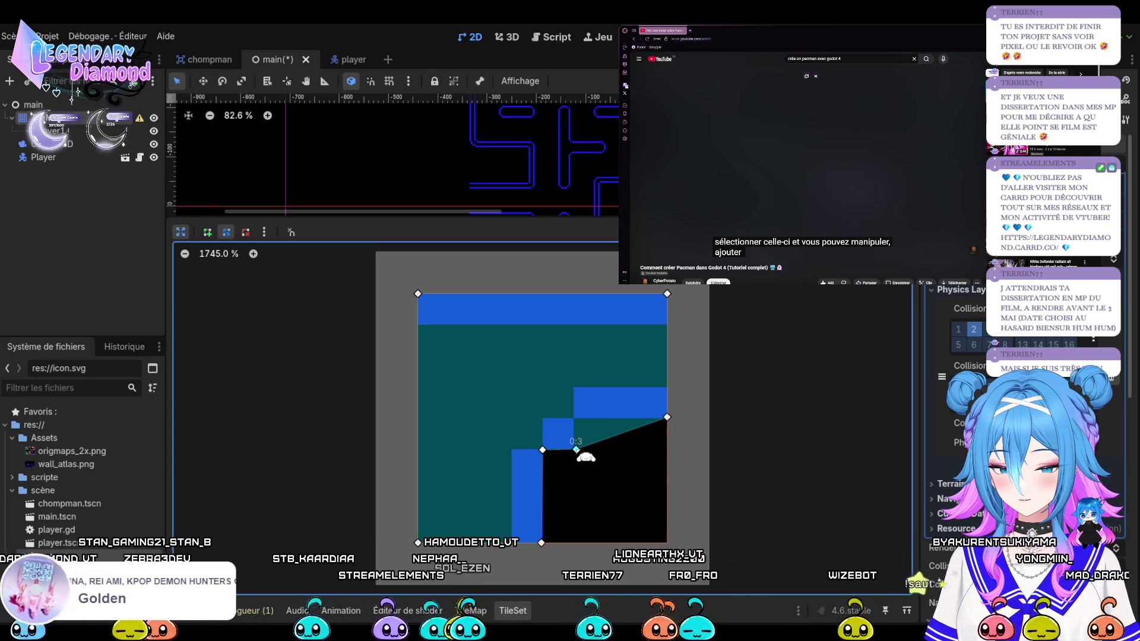
mouse_move(607, 438)
left_mouse_down()
mouse_move(594, 442)
mouse_move(575, 423)
mouse_move(586, 421)
left_mouse_up()
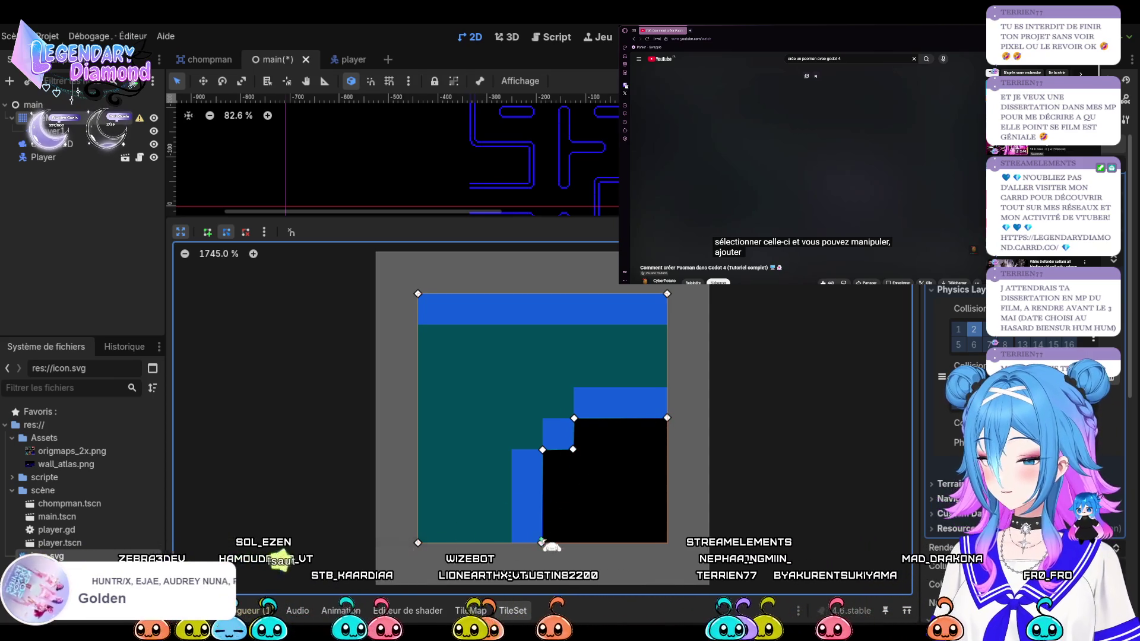
left_click(253, 254)
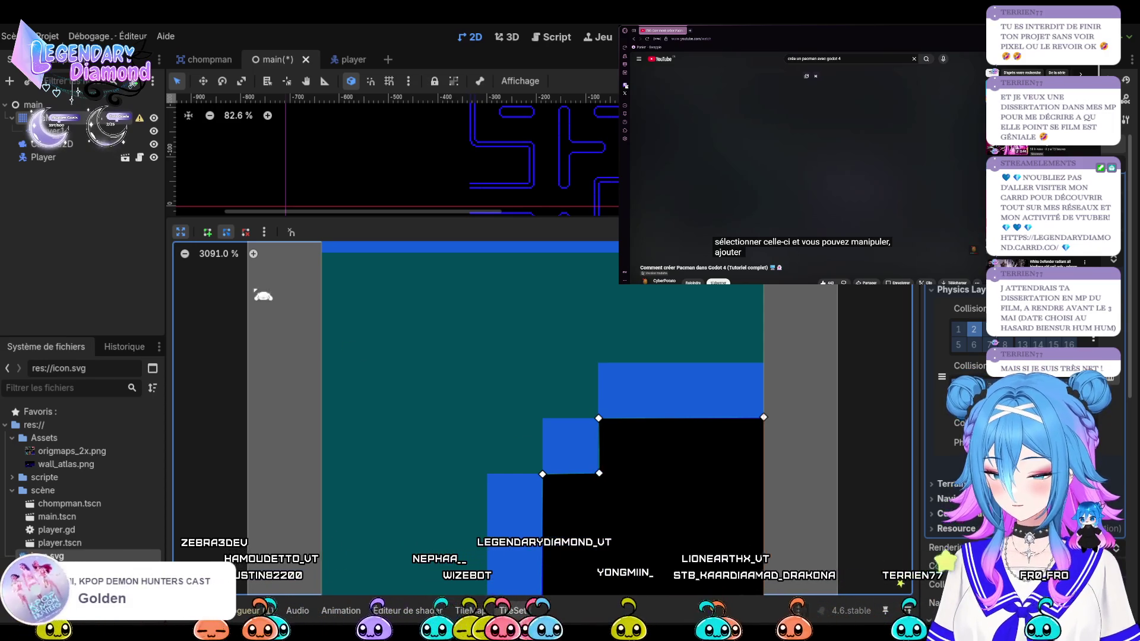
left_click(180, 231)
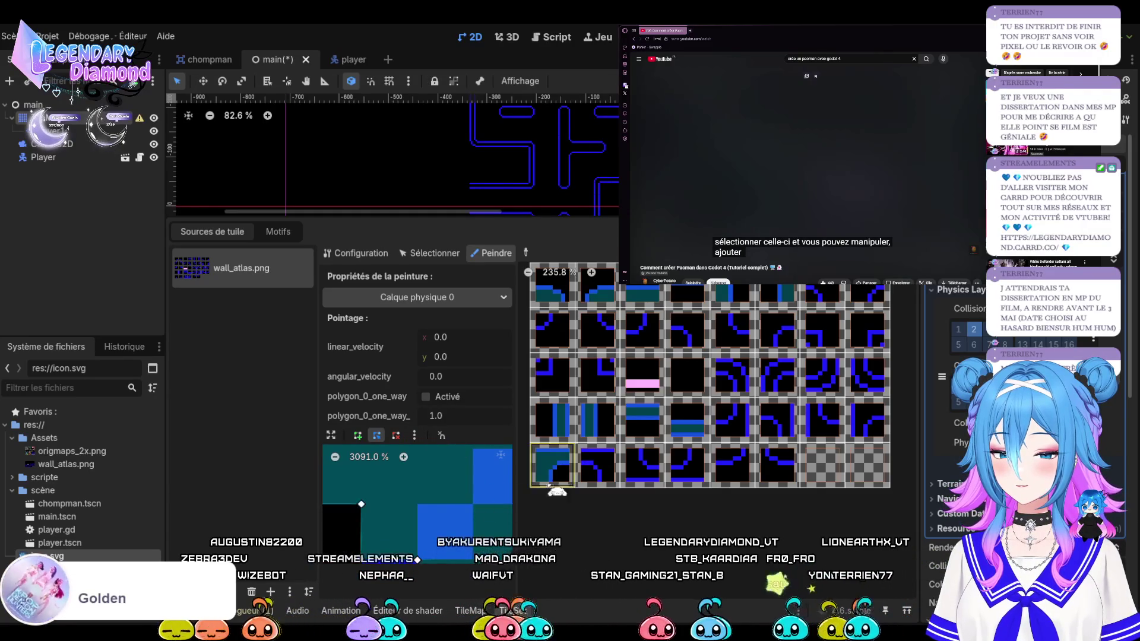
Adjust the stepped polygon's points and paint it onto a bottom-row corner tile
left_click(601, 474)
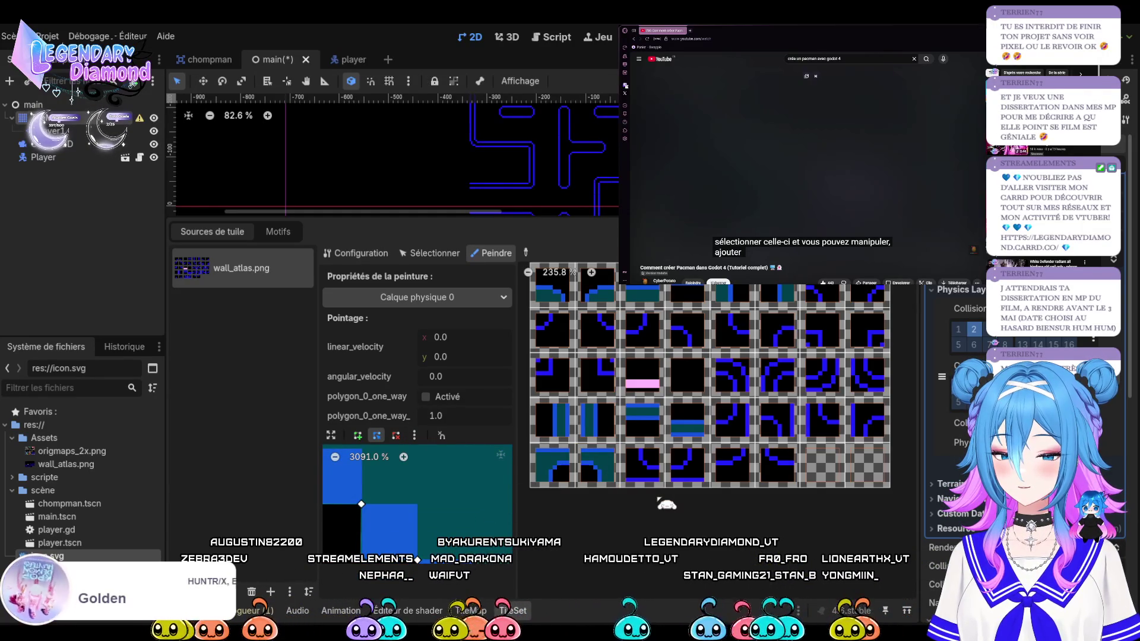
left_click(649, 467)
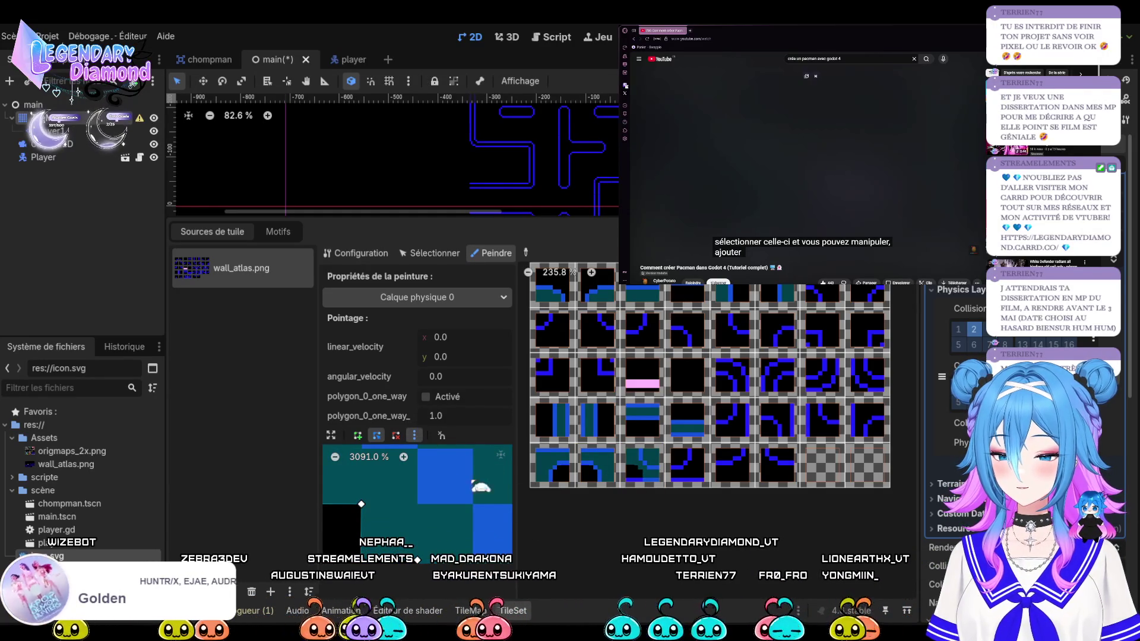
left_click(361, 449)
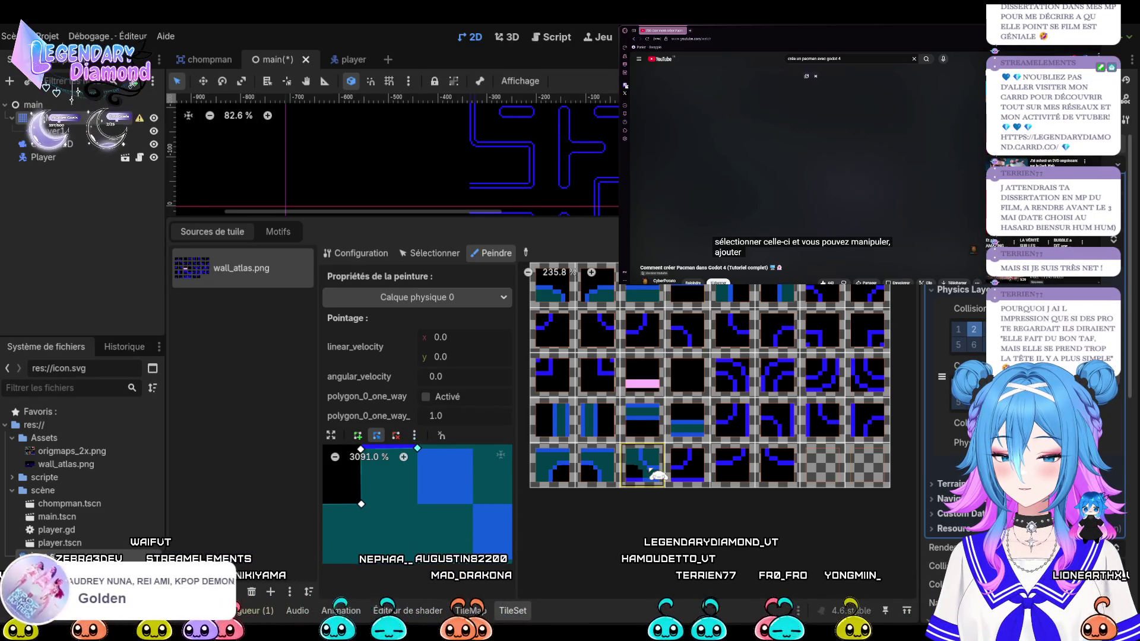
left_click(682, 474)
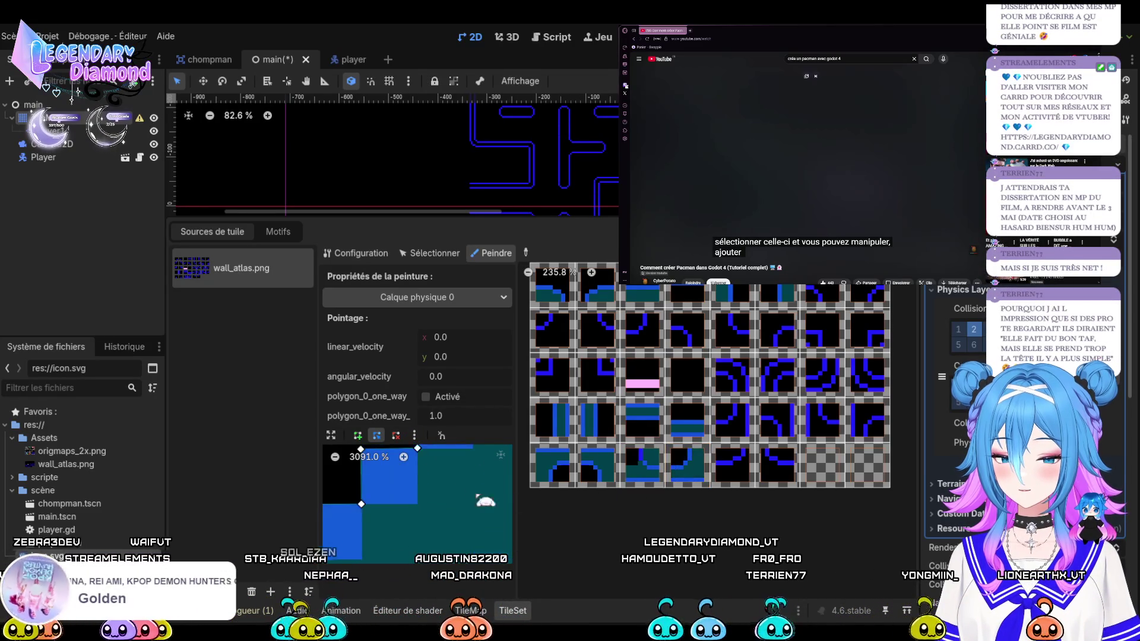
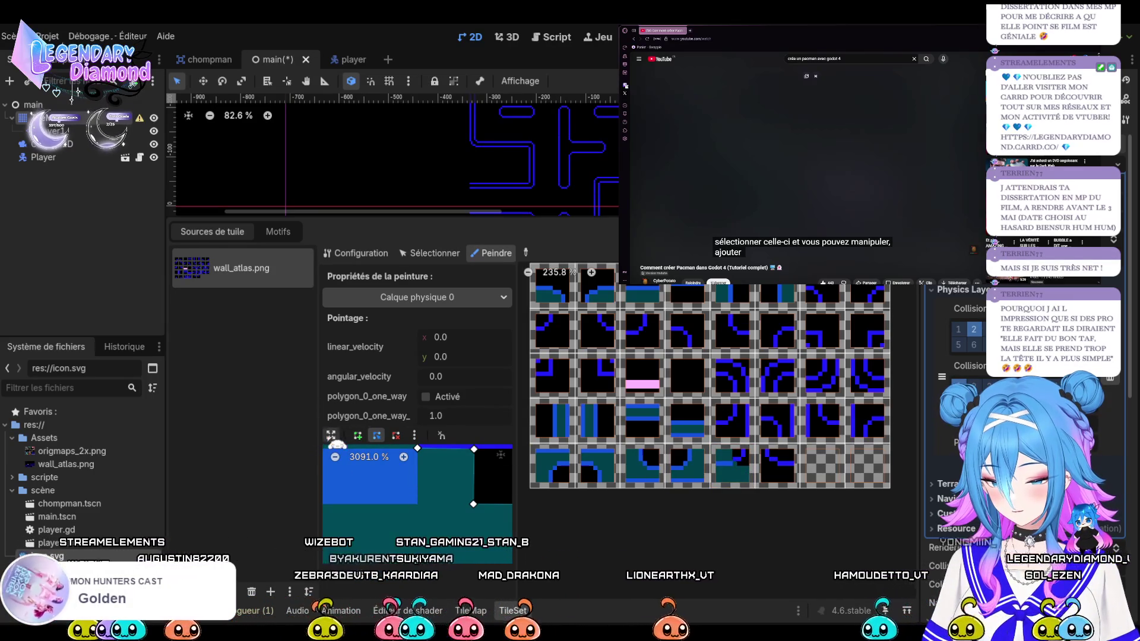
Enlarge the polygon editor, zoom out, and flip the paint polygon horizontally and vertically
left_click(330, 435)
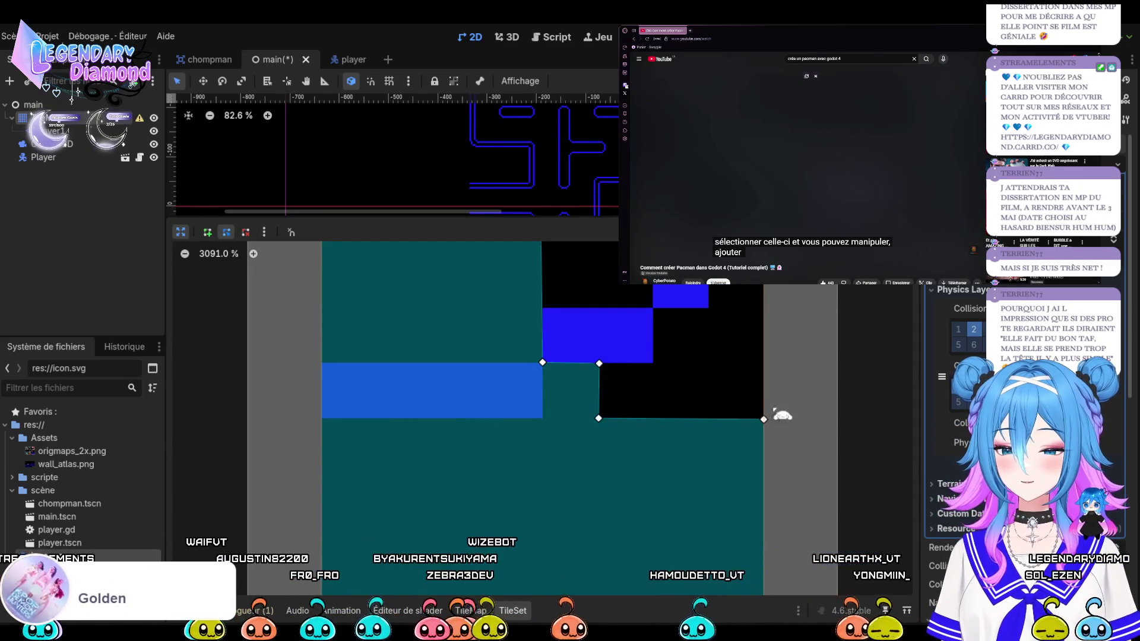
scroll(564, 368, "down", 3)
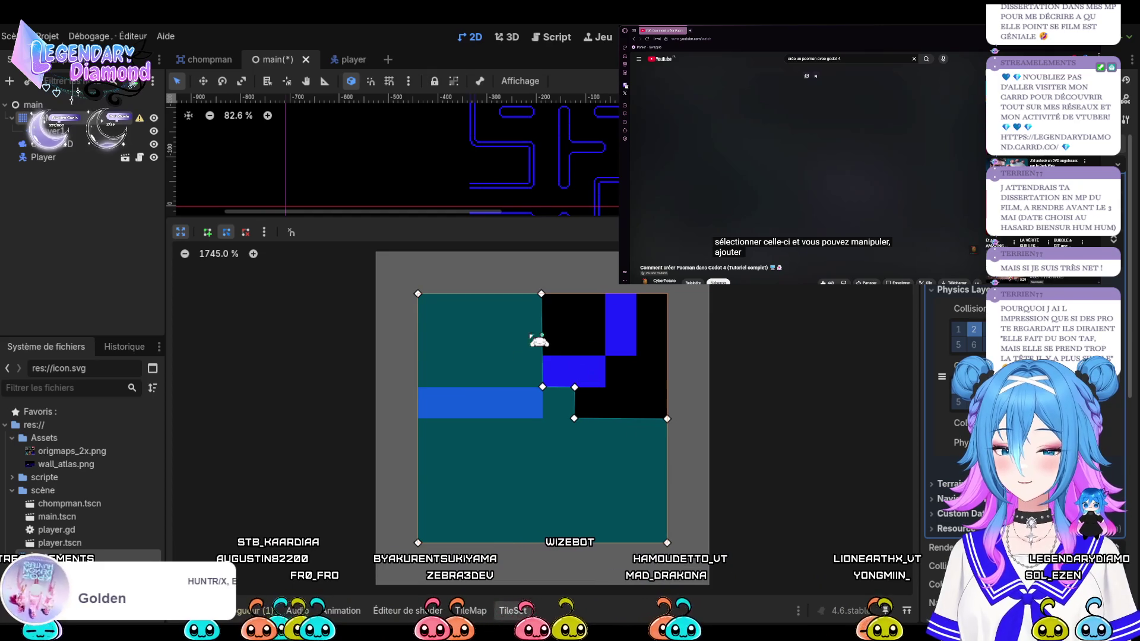
left_click(264, 232)
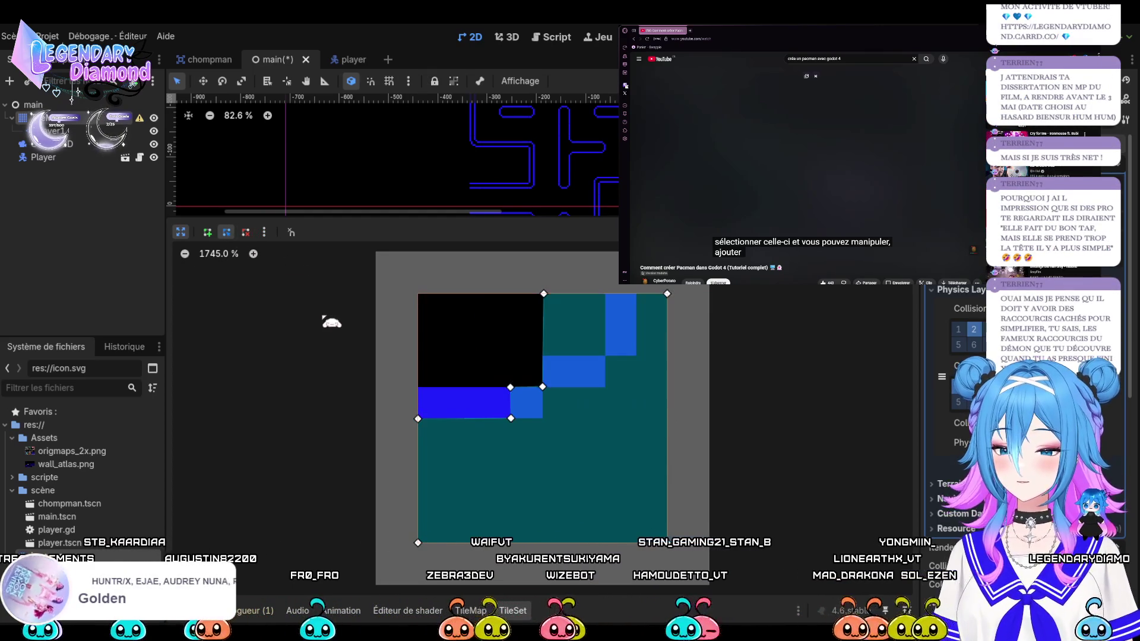
left_click(331, 322)
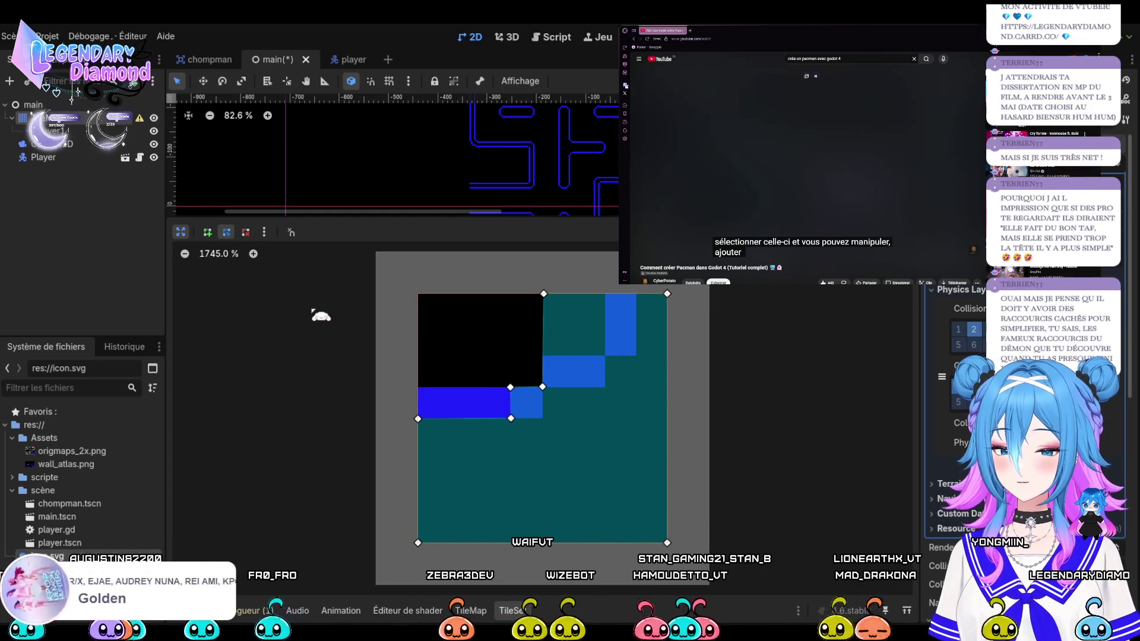
left_click(265, 232)
left_click(351, 328)
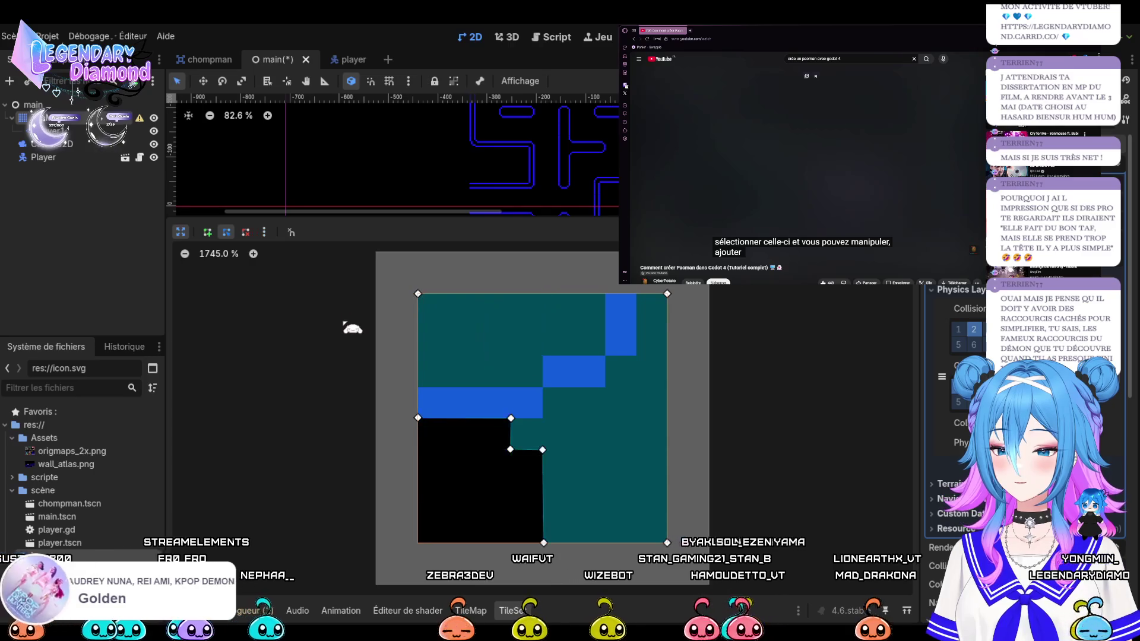
Drag the polygon's vertices onto the stepped blue wall corners, removing the stray triangle
left_click_drag(544, 451, 544, 388)
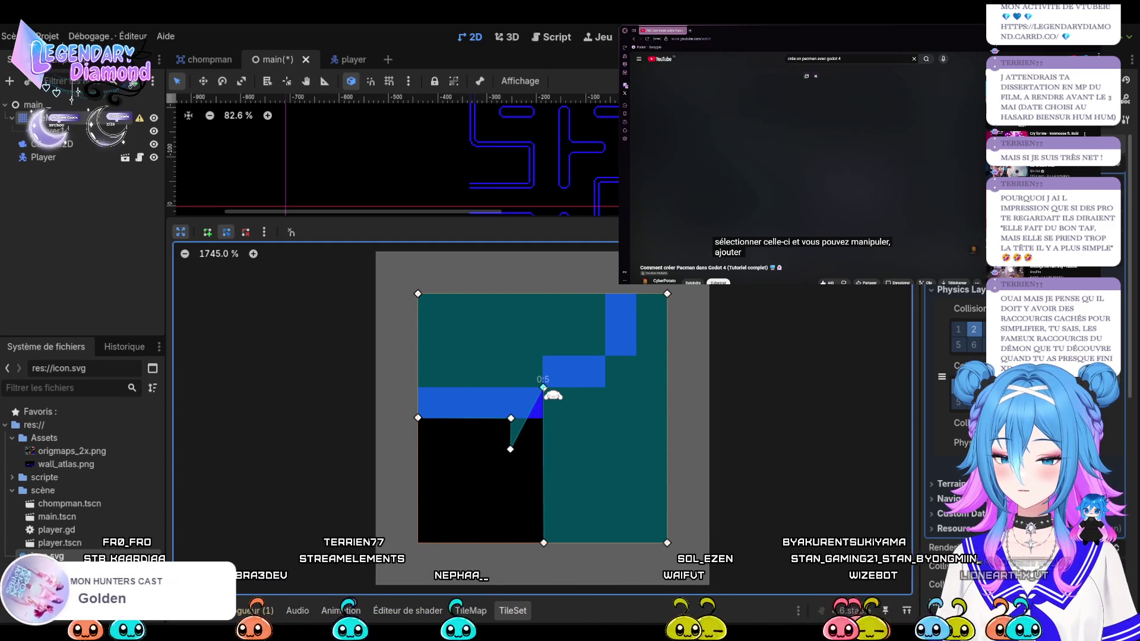
left_click_drag(511, 449, 532, 437)
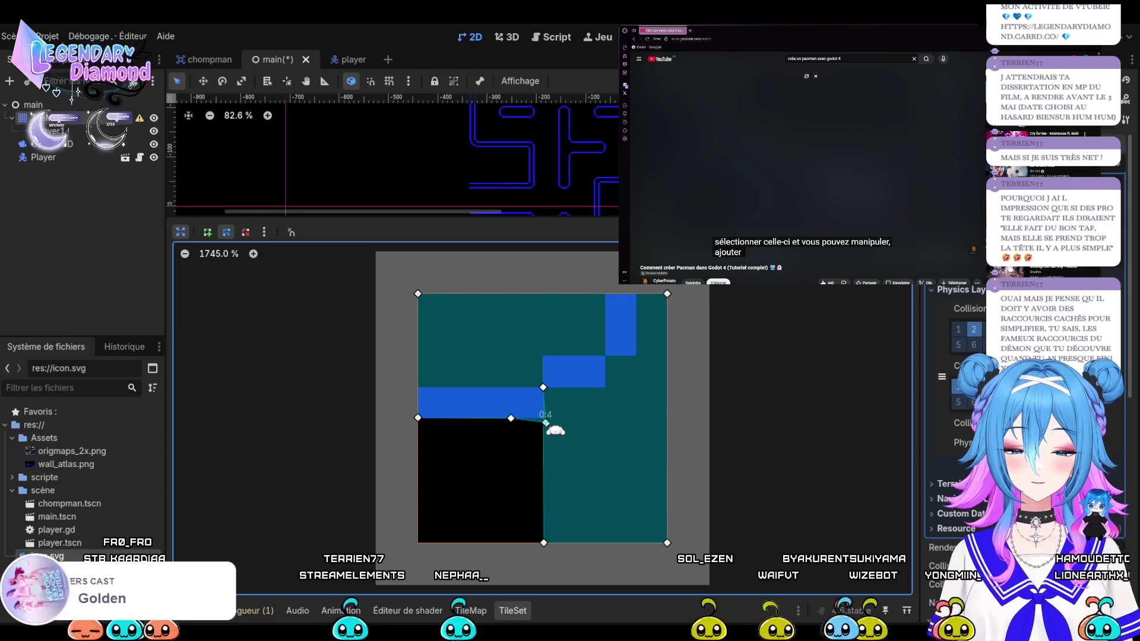
left_click_drag(544, 387, 606, 389)
left_click_drag(542, 418, 544, 390)
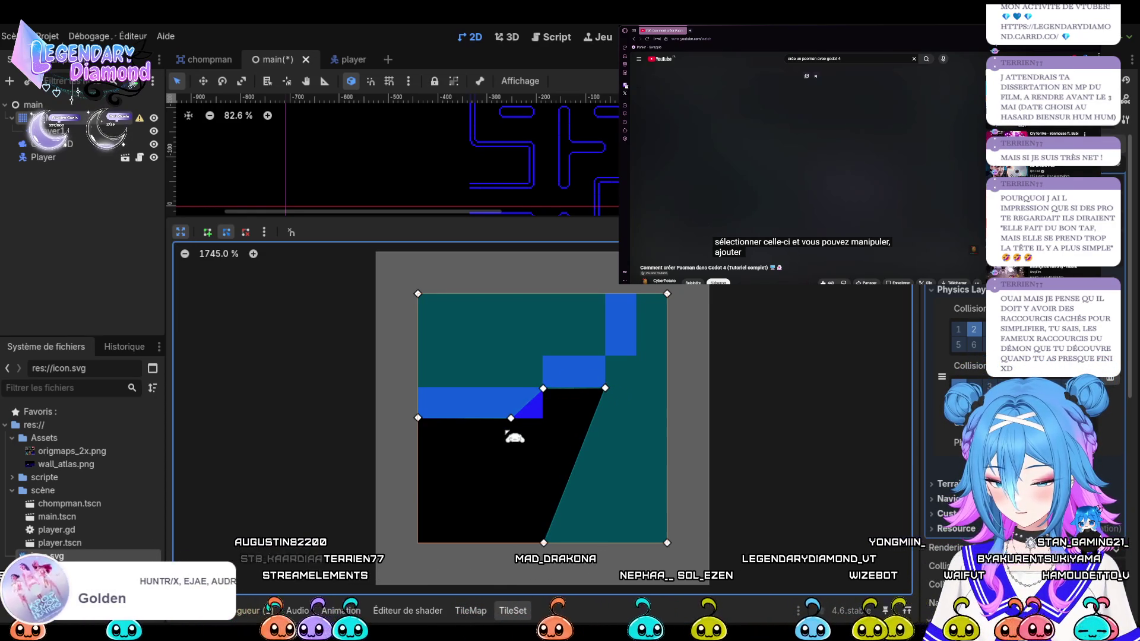
mouse_move(511, 418)
left_mouse_down()
mouse_move(542, 418)
mouse_move(542, 387)
left_mouse_up()
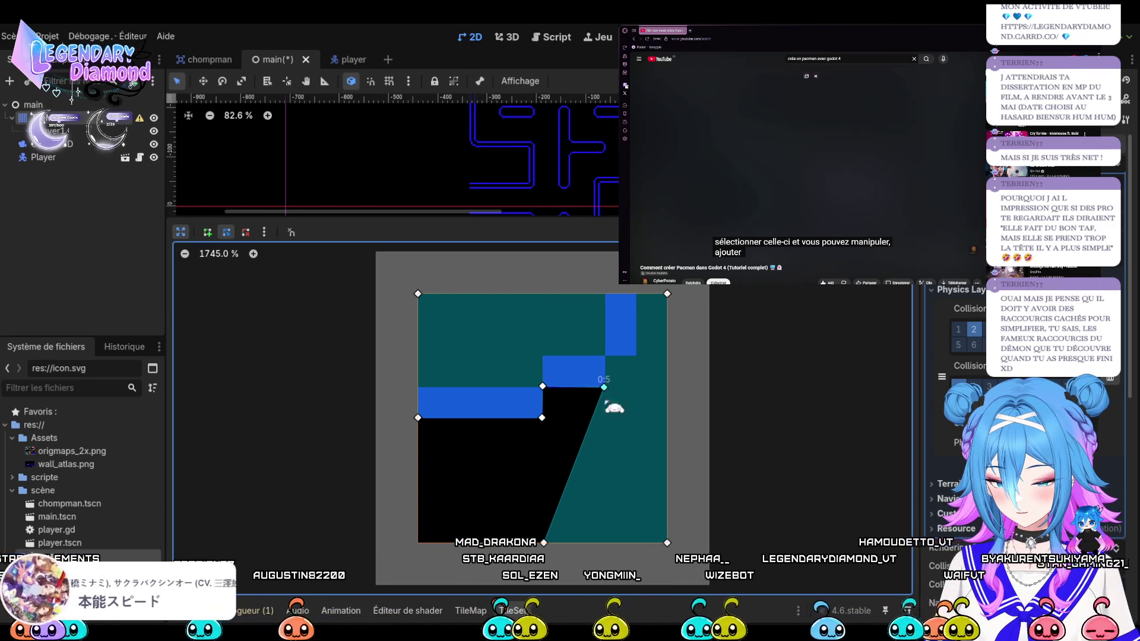
left_click_drag(551, 540, 607, 361)
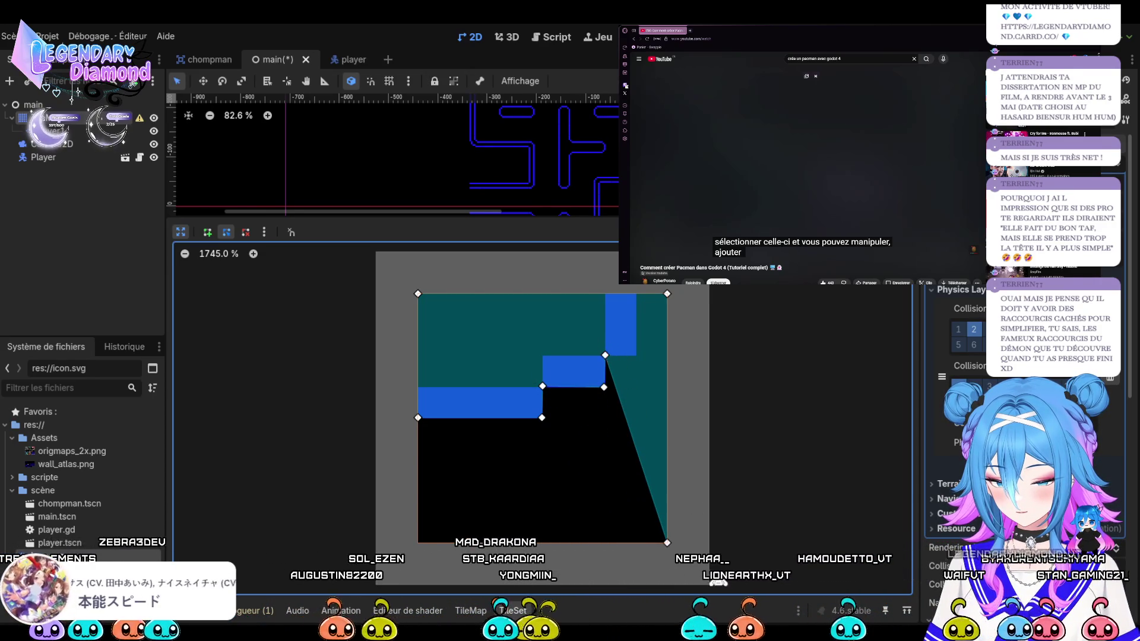
mouse_move(668, 542)
left_mouse_down()
mouse_move(669, 480)
mouse_move(631, 357)
left_mouse_up()
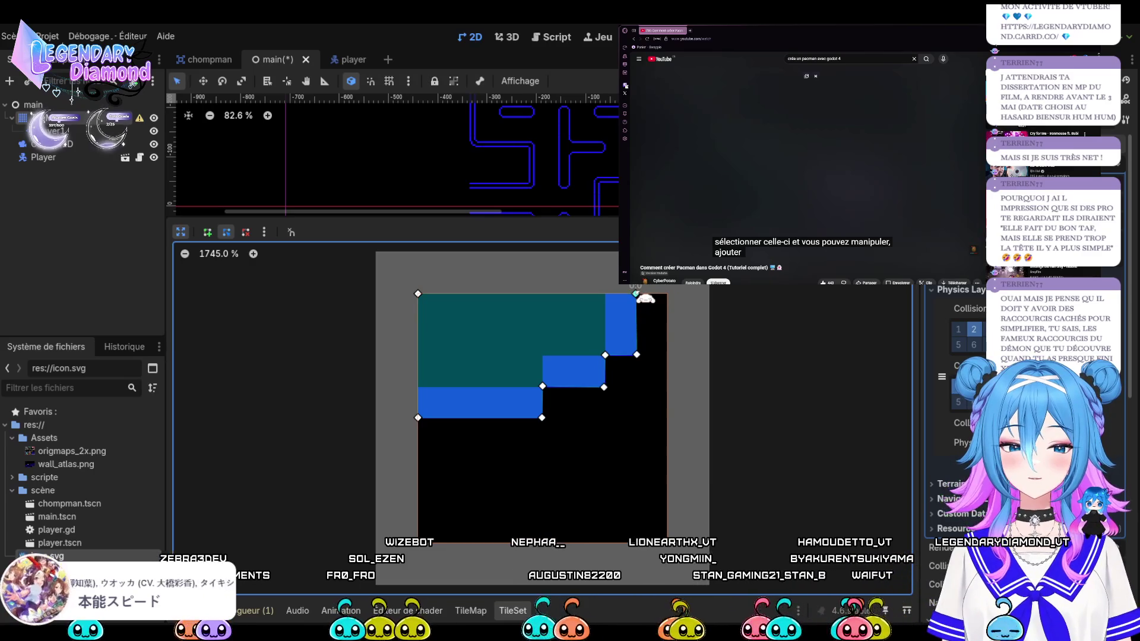
left_click_drag(636, 294, 632, 294)
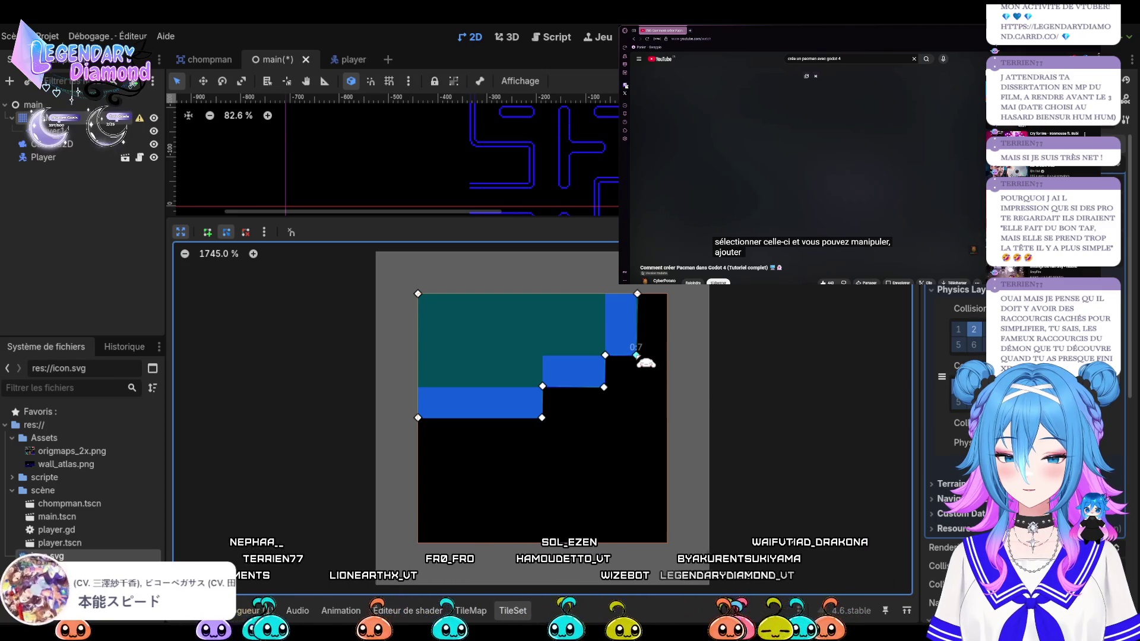
left_click(184, 234)
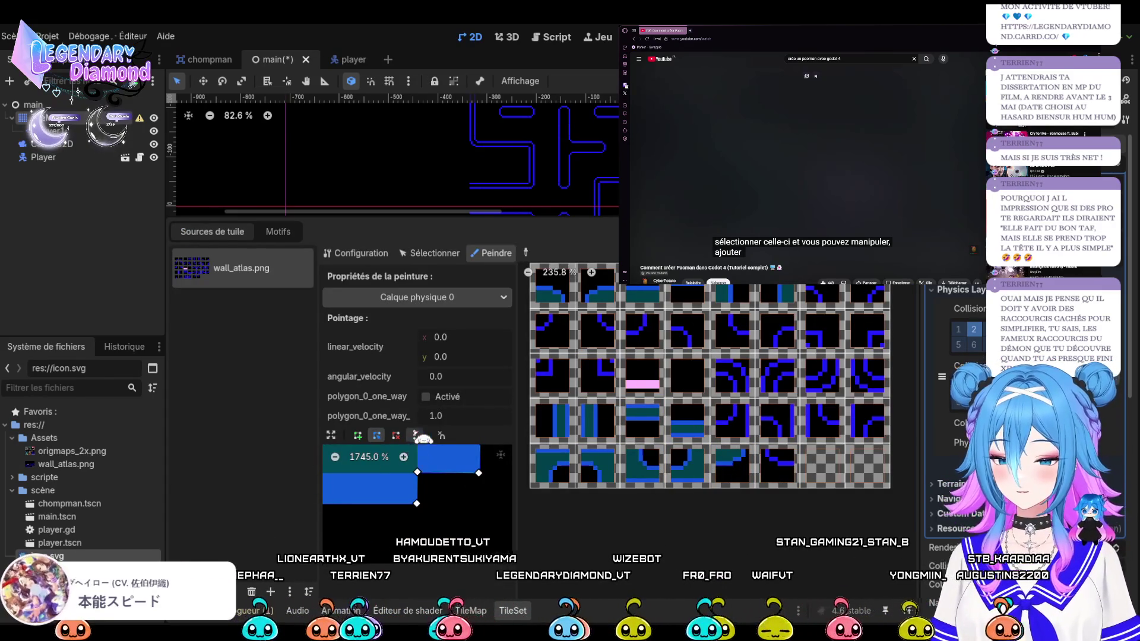
Paint the stepped shape onto a bottom-row tile and a corner tile, undoing a trial horizontal flip
left_click(779, 474)
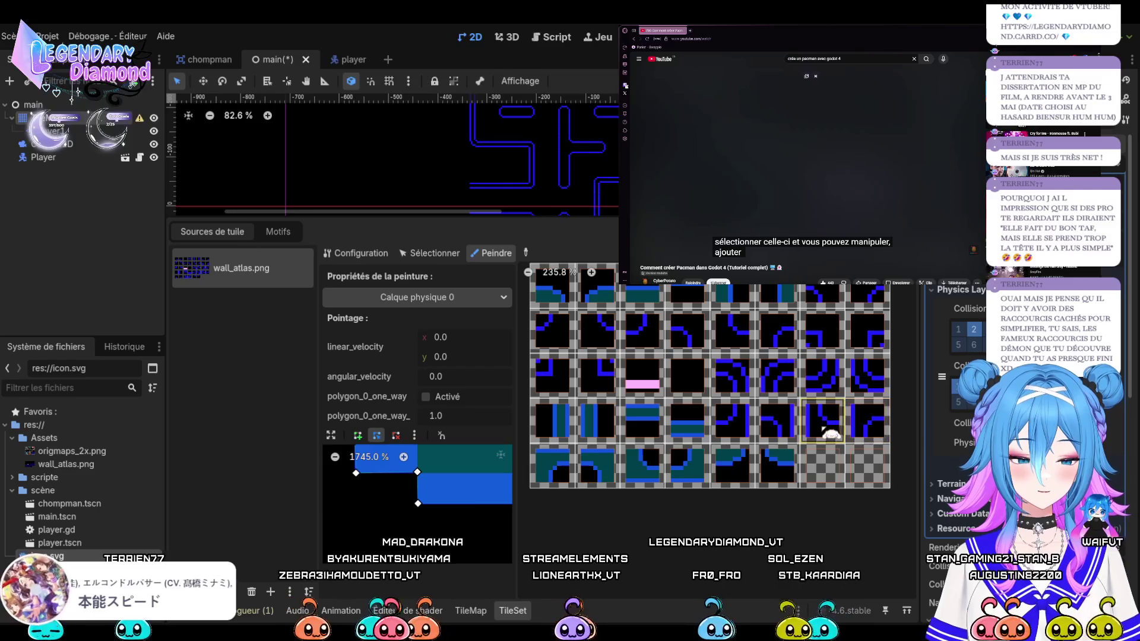
left_click(822, 428)
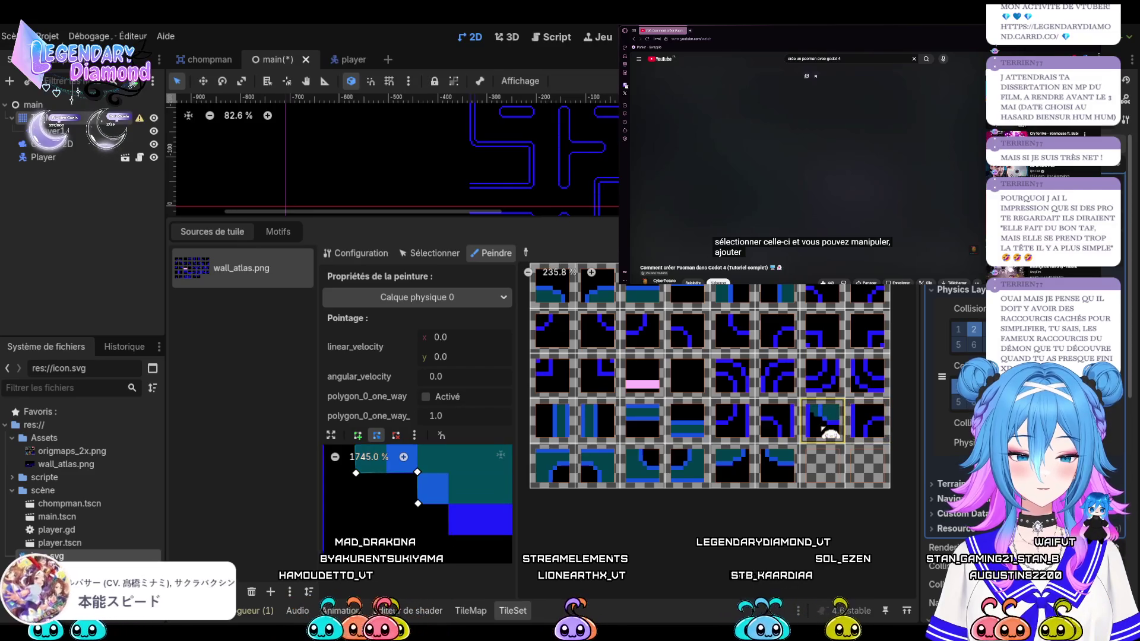
left_click(415, 435)
left_click(443, 487)
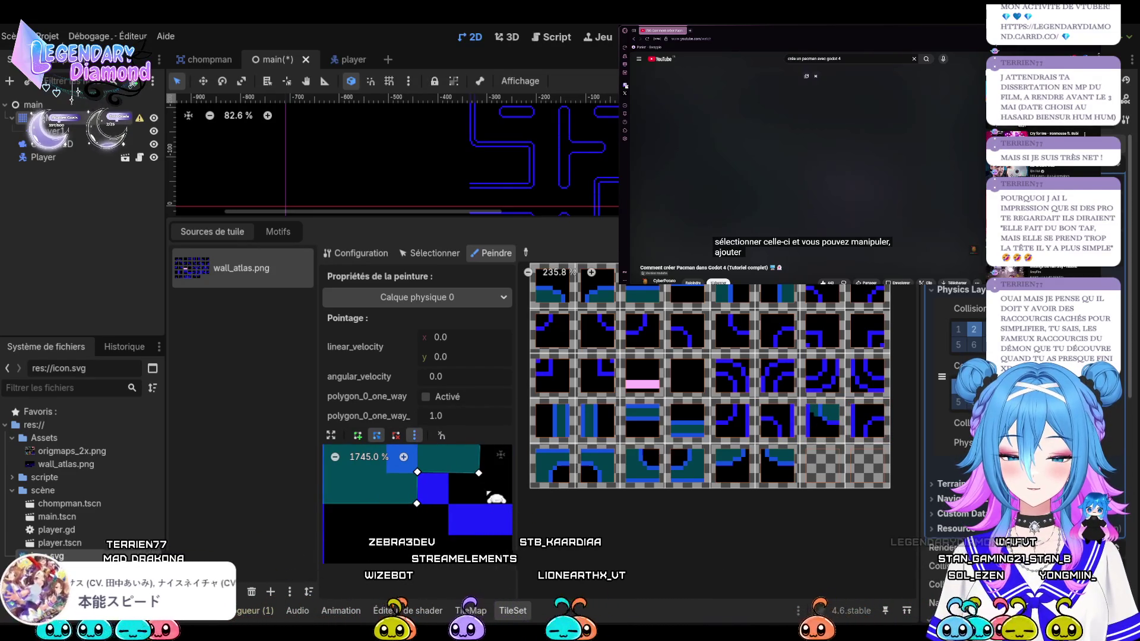
key("ctrl+z")
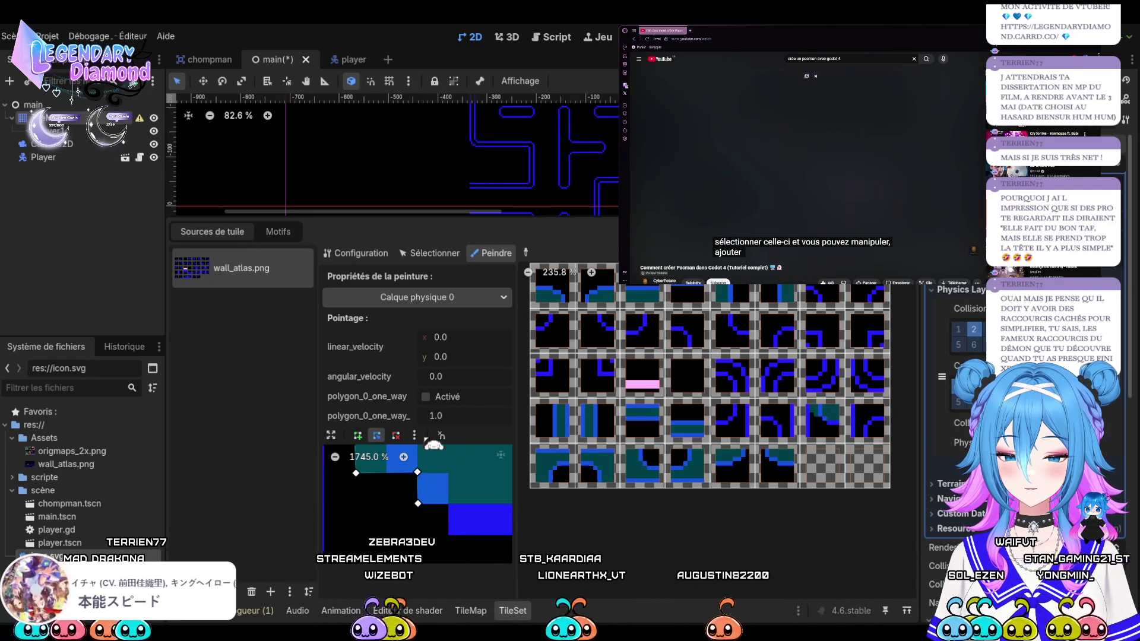
Rotate the paint polygon 90° and paint it onto another corner tile
left_click(414, 435)
left_click(442, 472)
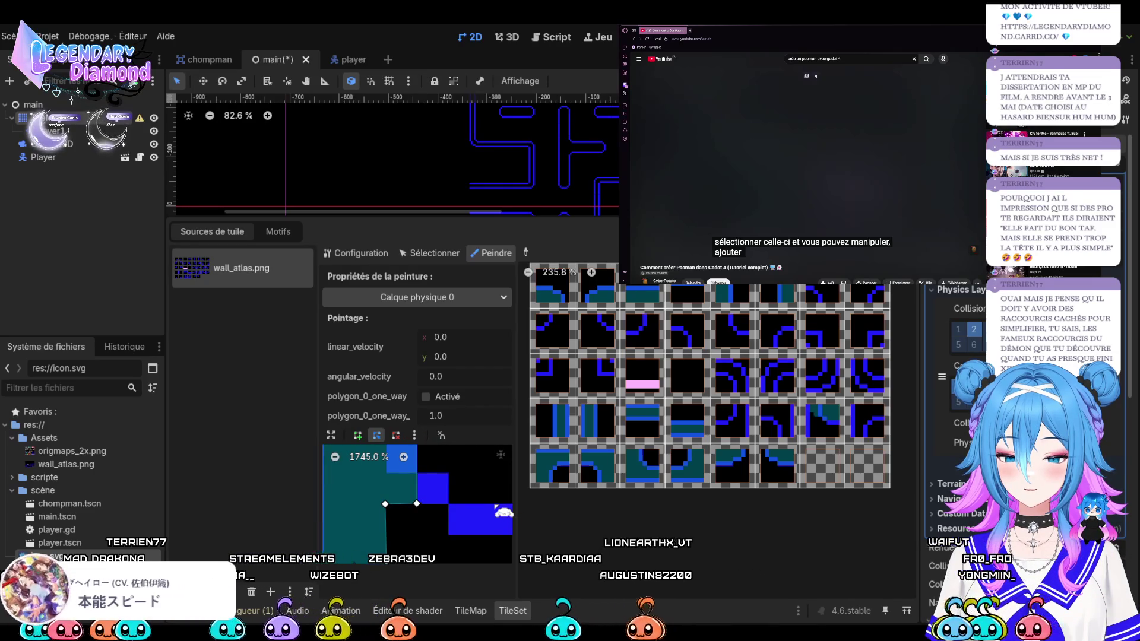
left_click(822, 424)
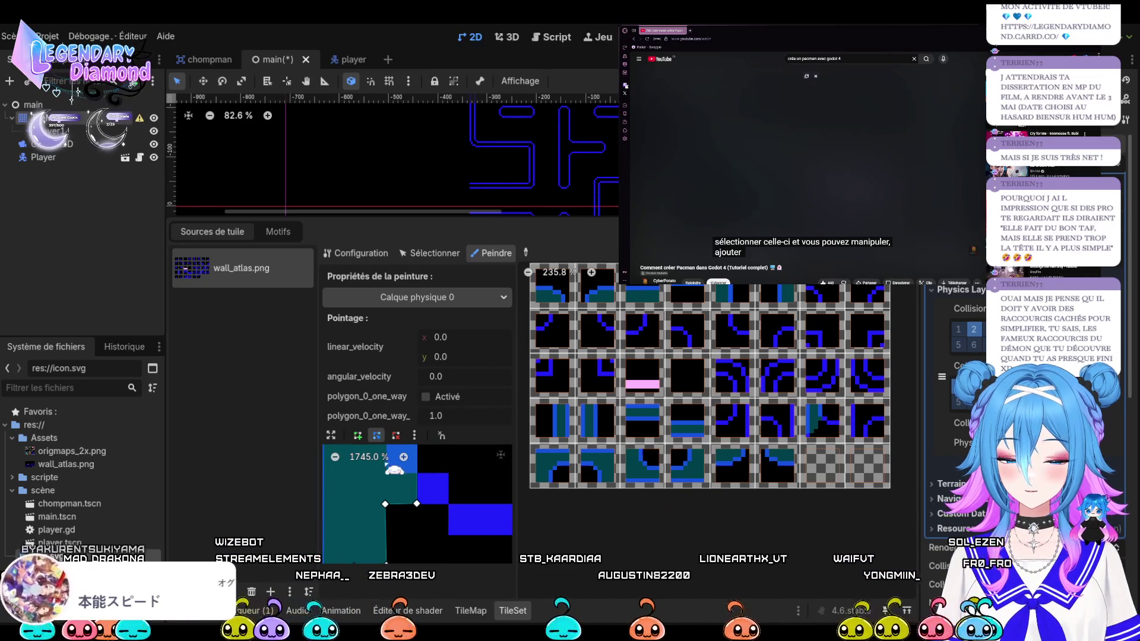
left_click(331, 435)
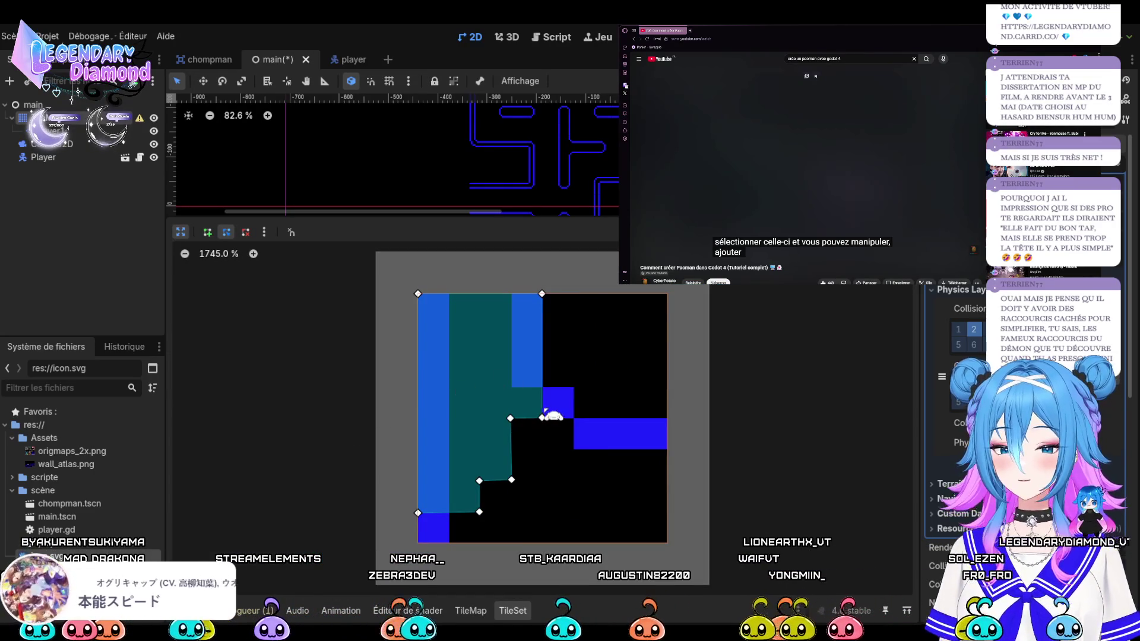
Nudge two vertices toward the wall edge, then clear the polygon to redraw it
mouse_move(542, 418)
left_mouse_down()
mouse_move(548, 399)
mouse_move(514, 416)
mouse_move(575, 389)
left_mouse_up()
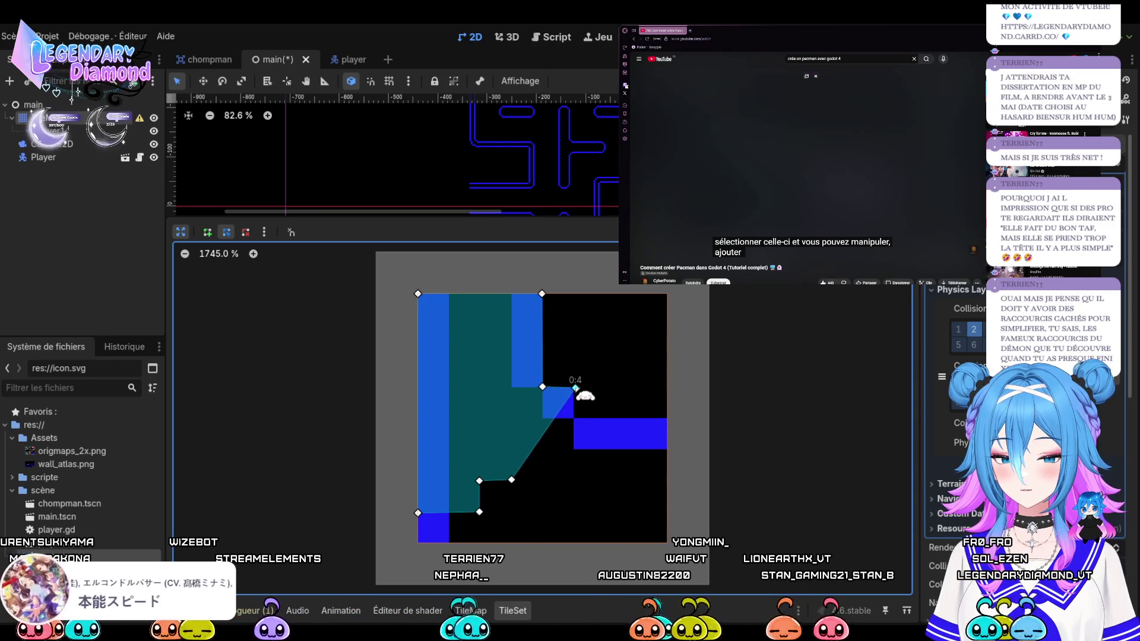
mouse_move(512, 480)
left_mouse_down()
mouse_move(570, 429)
mouse_move(573, 389)
left_mouse_up()
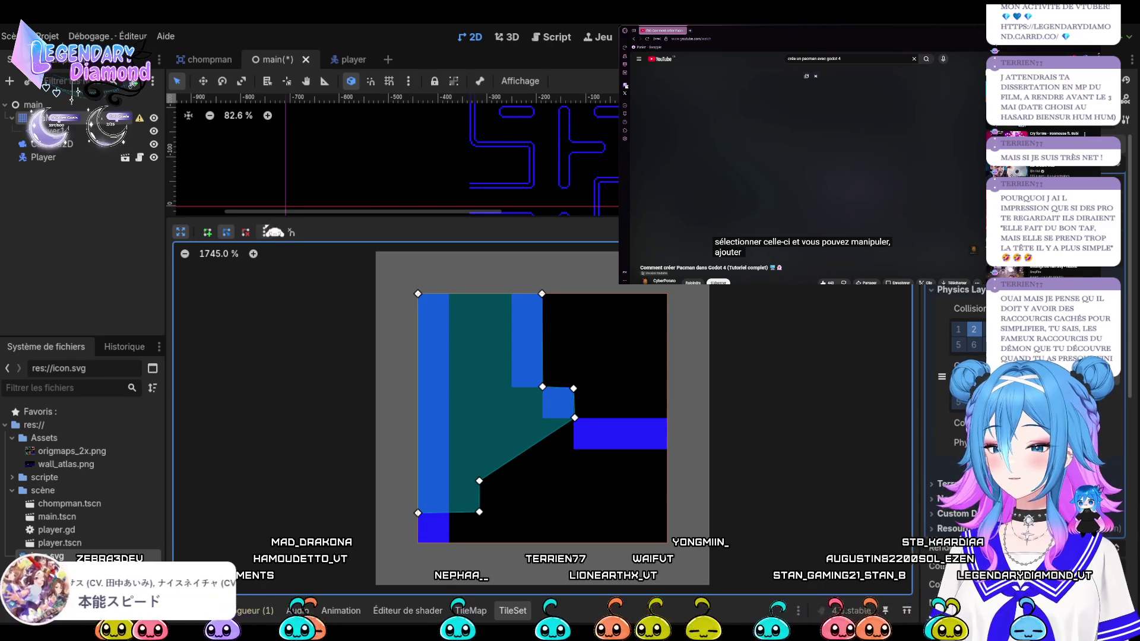
left_click(207, 232)
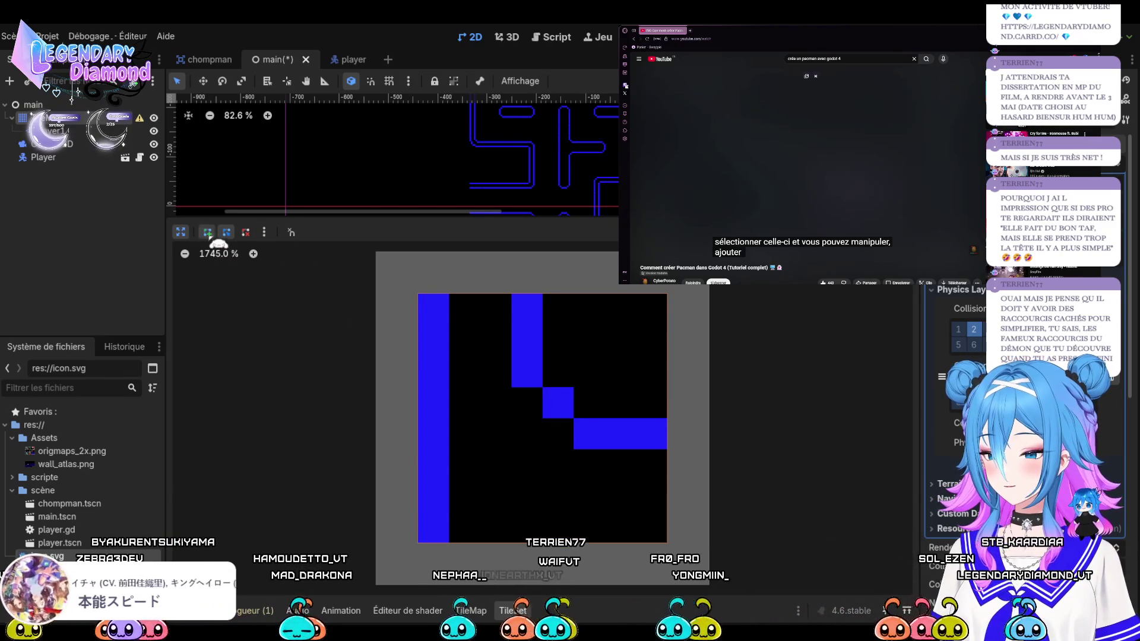
Redraw the polygon along the top edge, inner step, right edge and bottom corners, closing it and zooming in
left_click(419, 295)
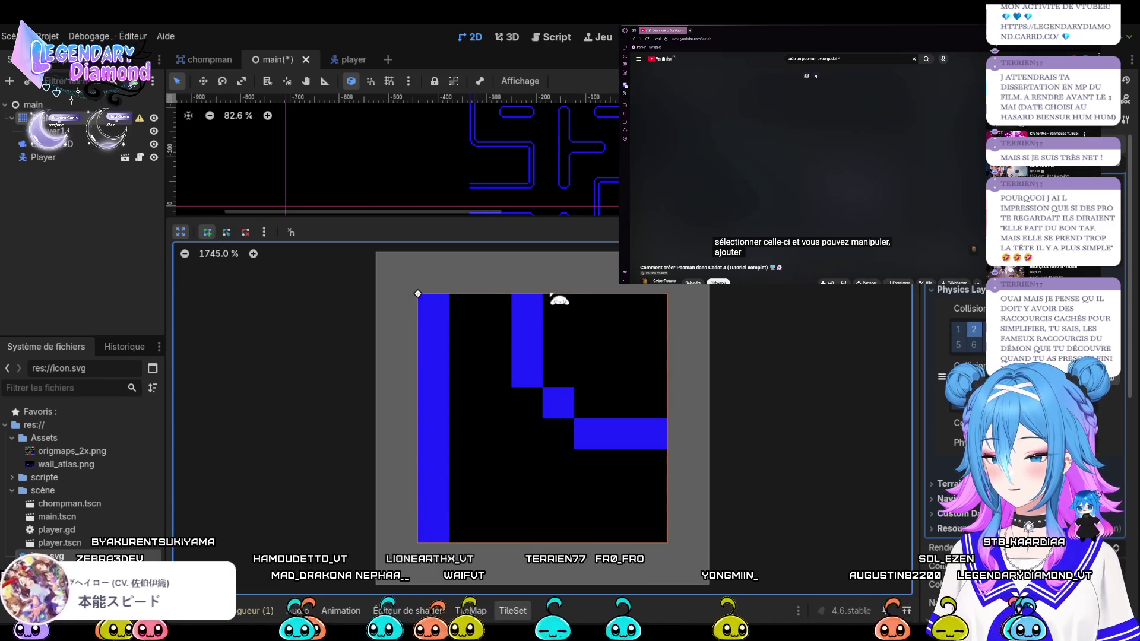
left_click(542, 294)
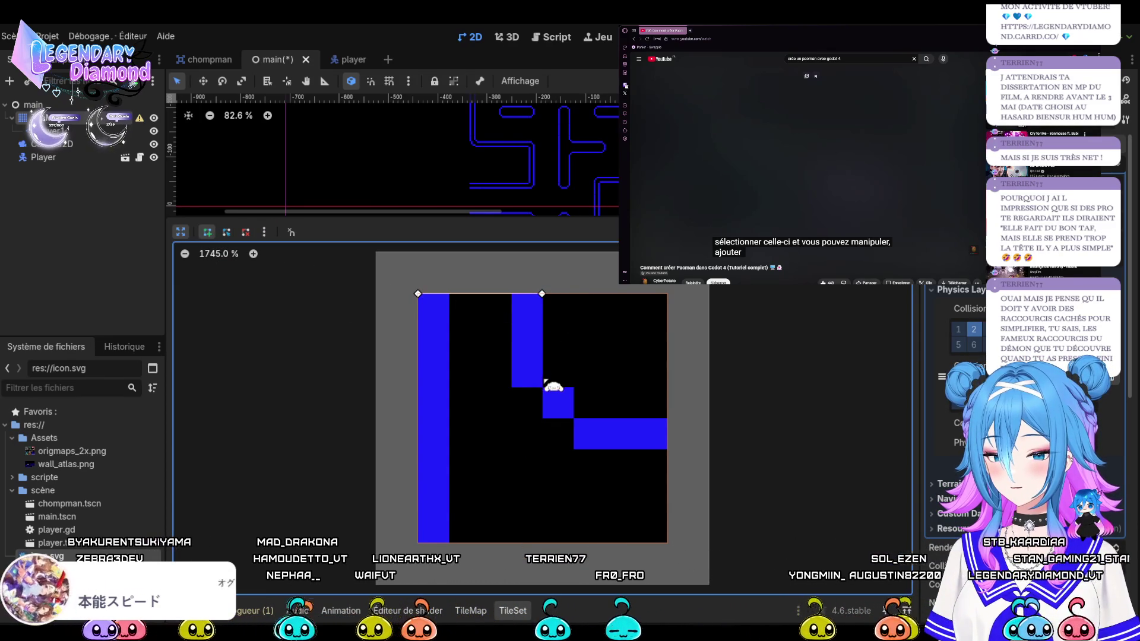
left_click(542, 387)
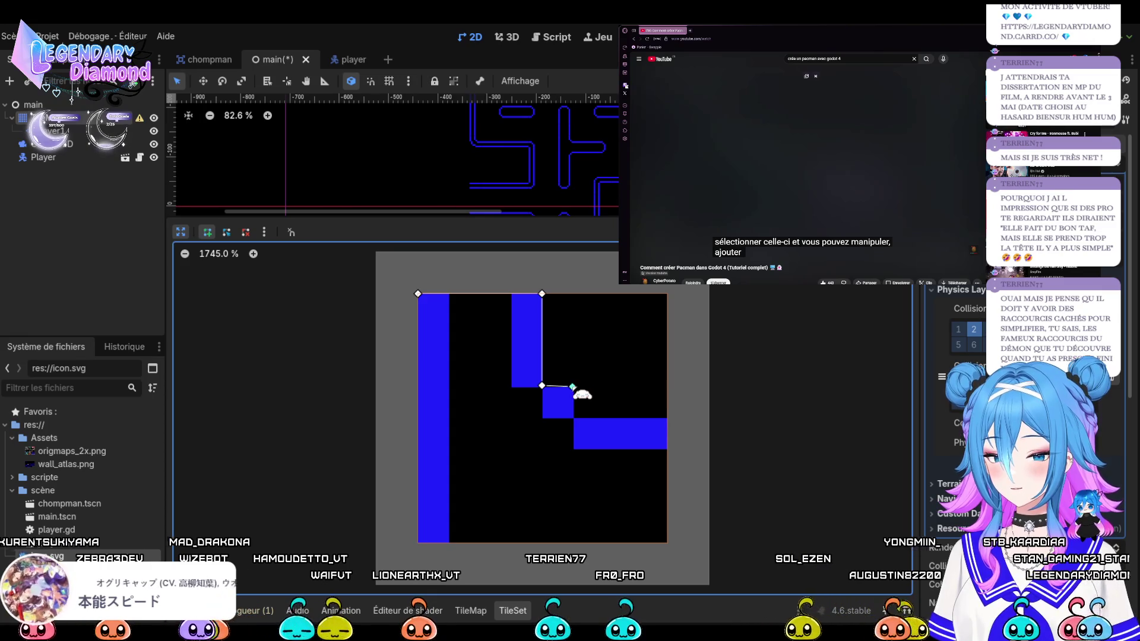
left_click(573, 418)
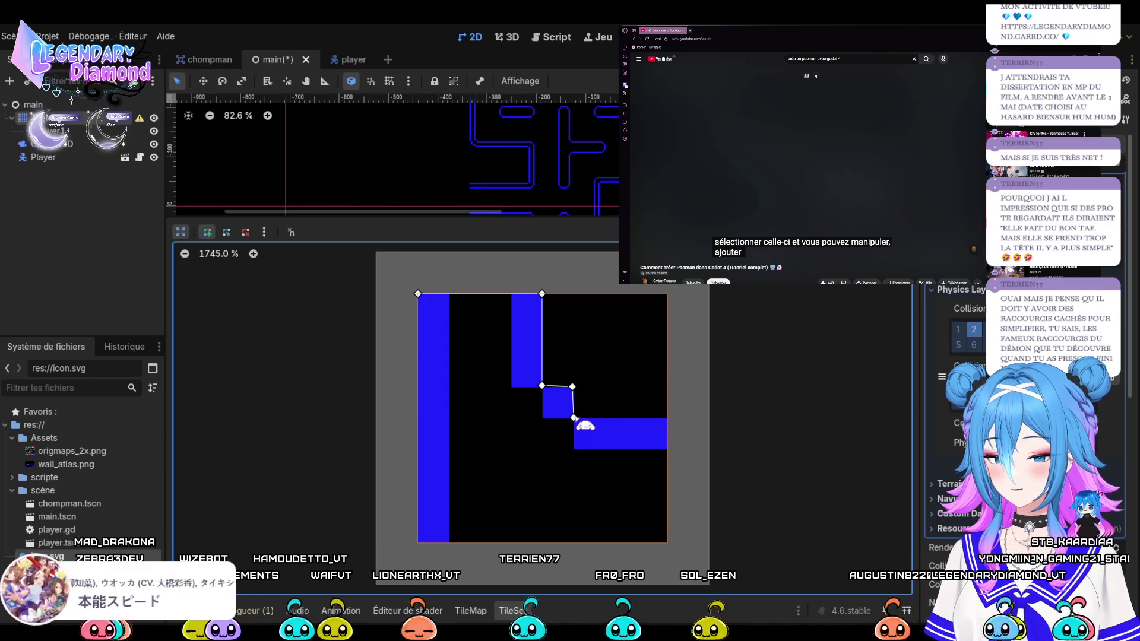
left_click(668, 418)
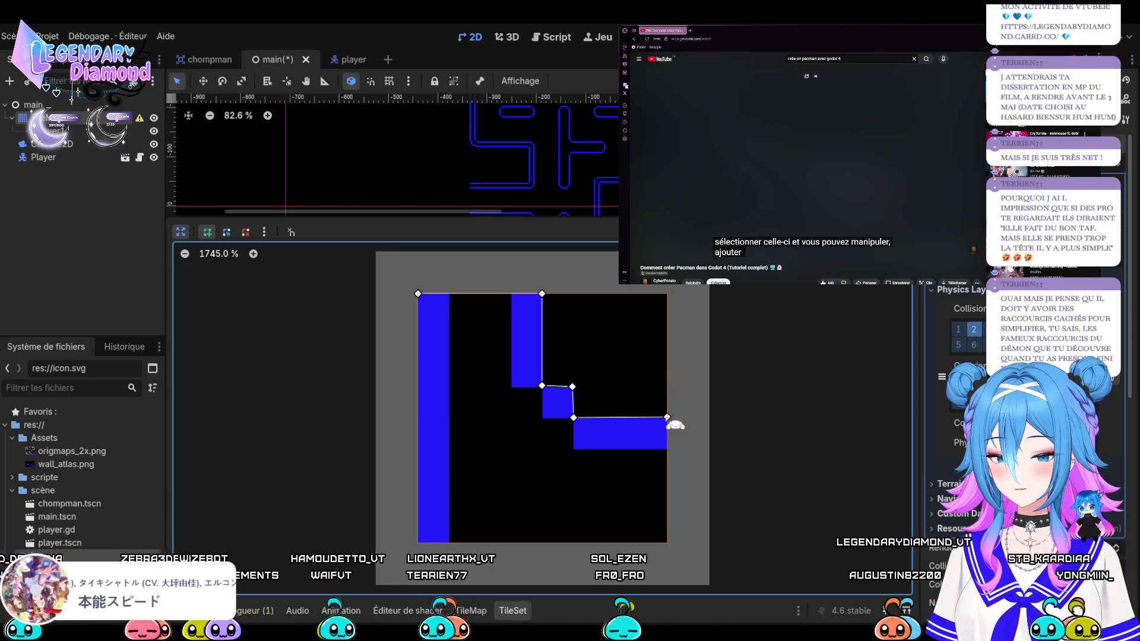
left_click(667, 543)
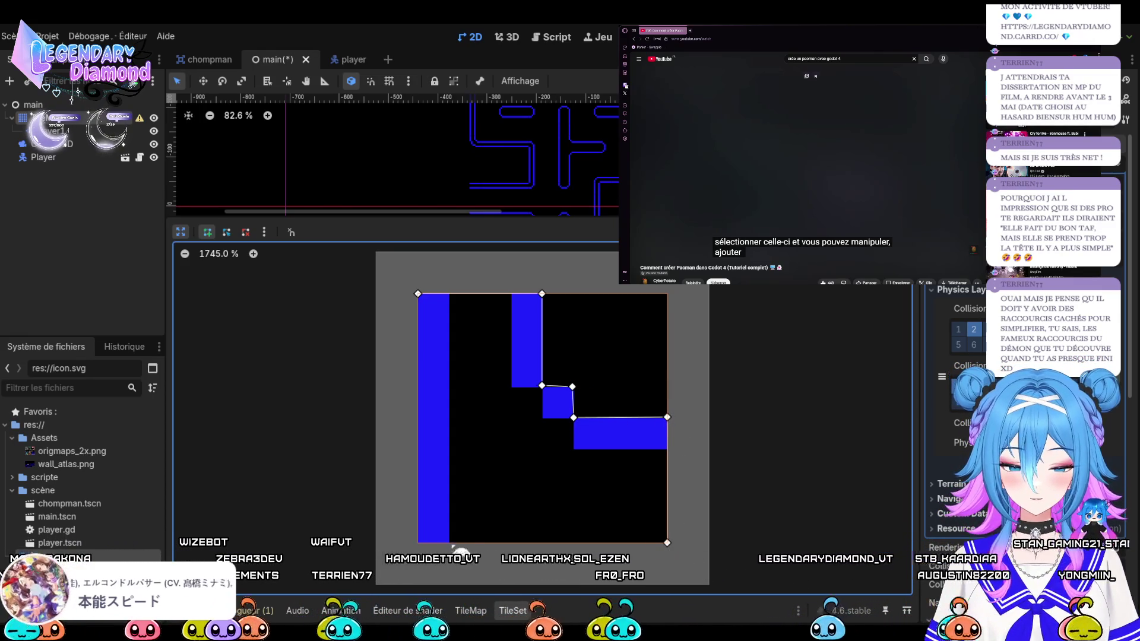
left_click(418, 543)
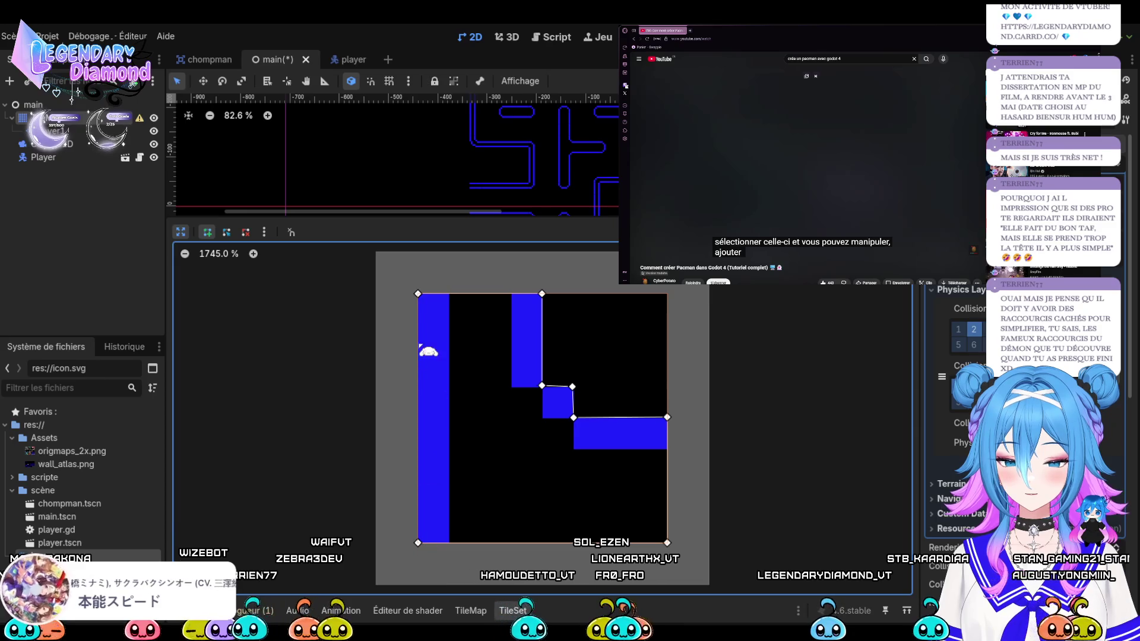
left_click(418, 294)
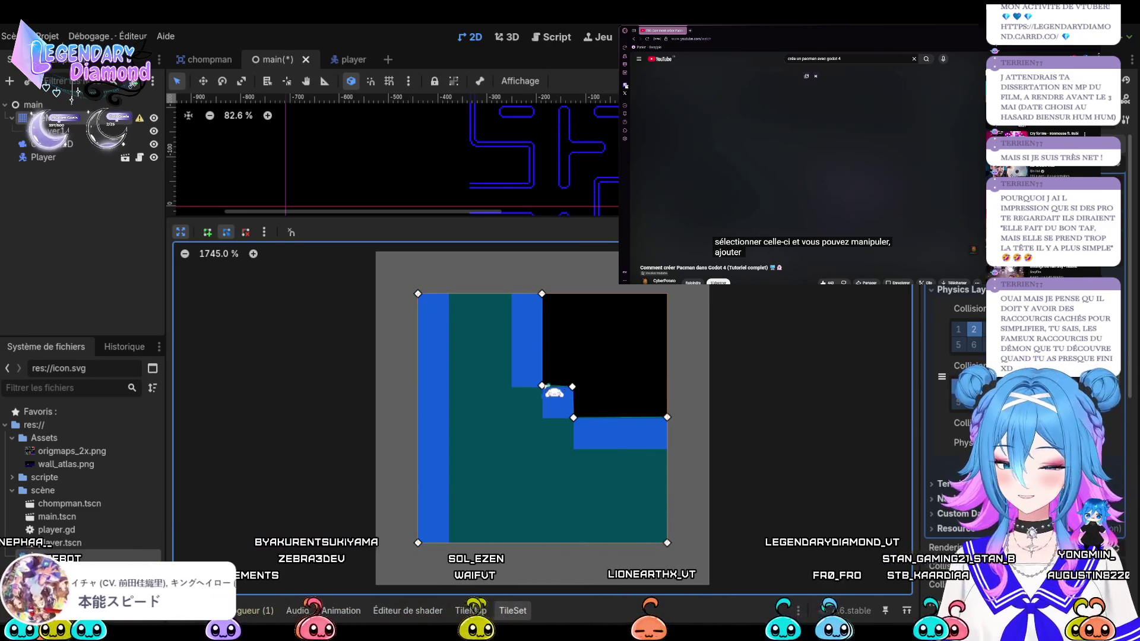
left_click(253, 253)
left_click(254, 253)
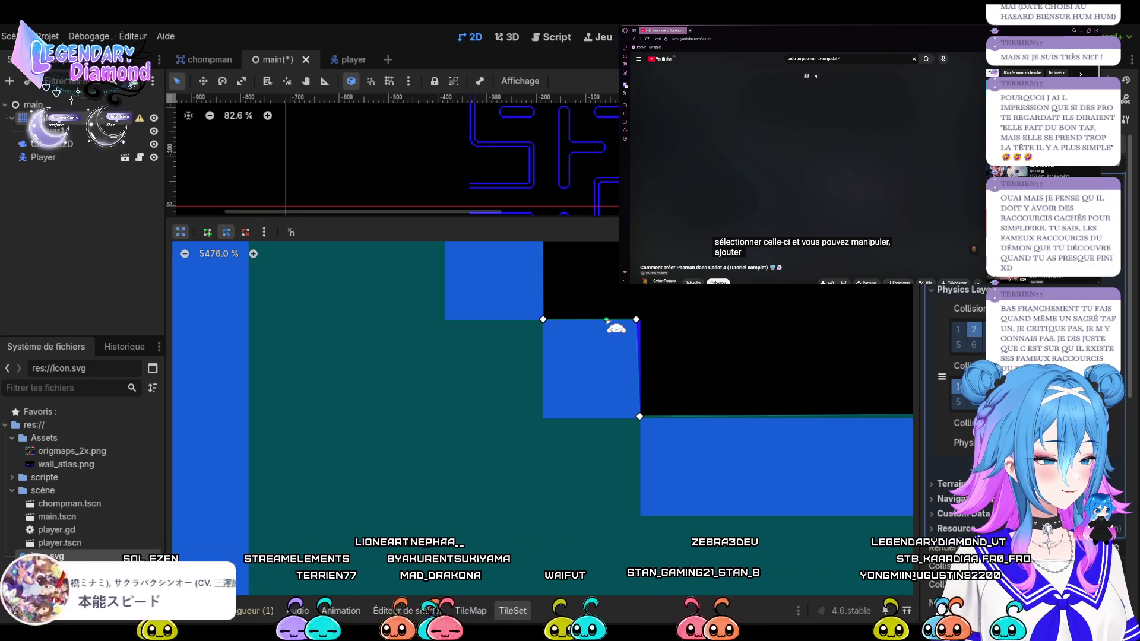
Straighten the inner-step and top-edge vertices, zoom out, and go back to the atlas grid
left_click_drag(636, 319, 639, 320)
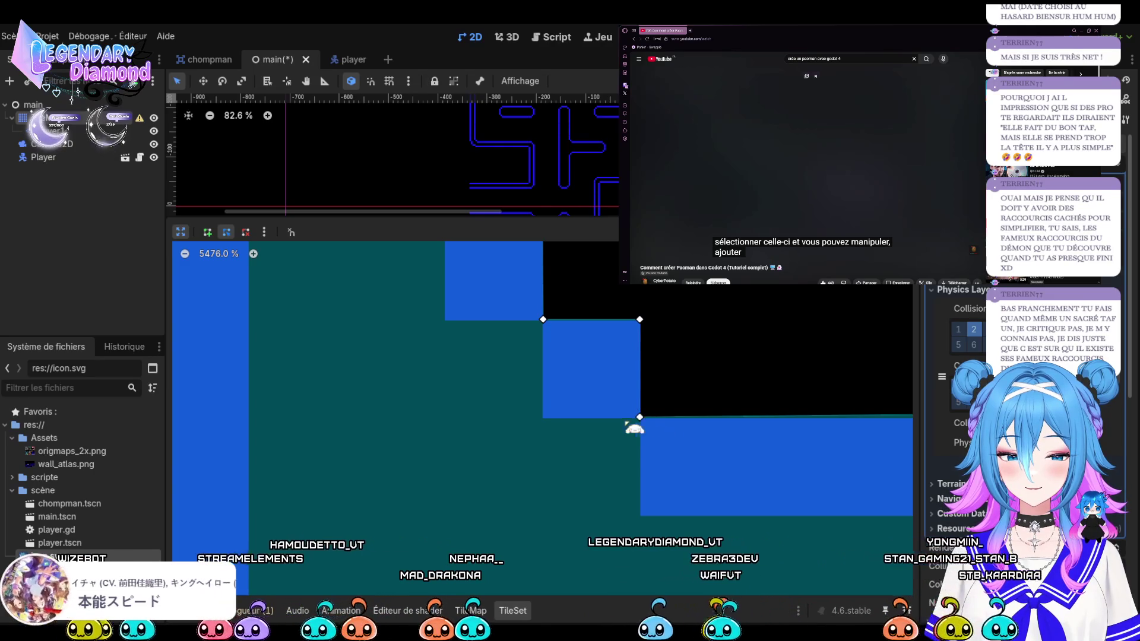
left_click(186, 254)
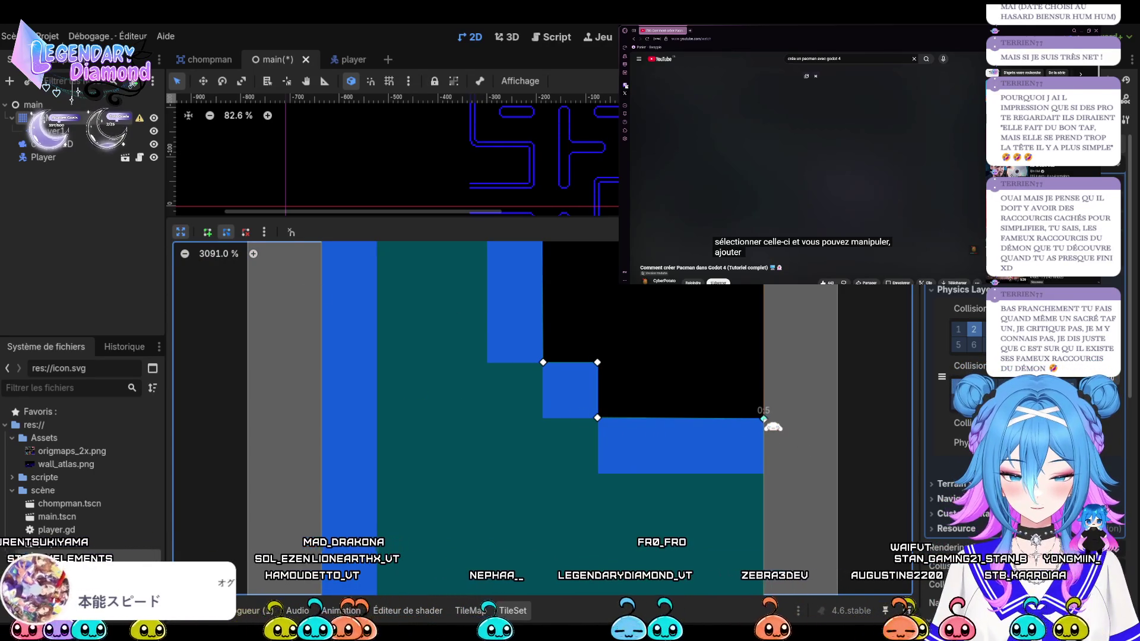
left_click(185, 253)
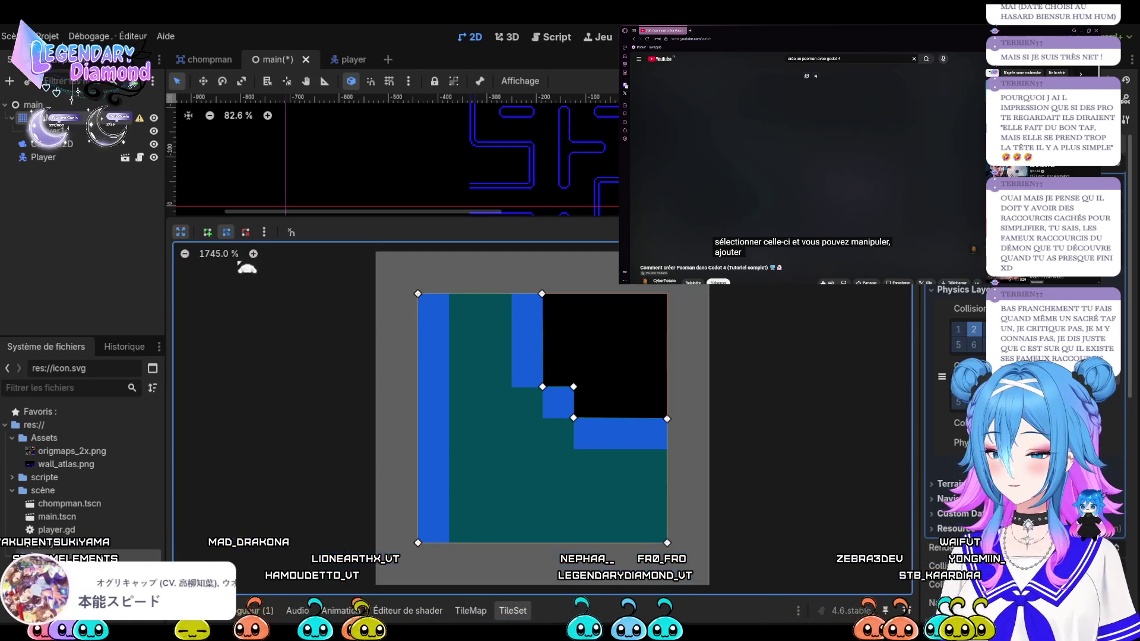
left_click_drag(542, 293, 545, 294)
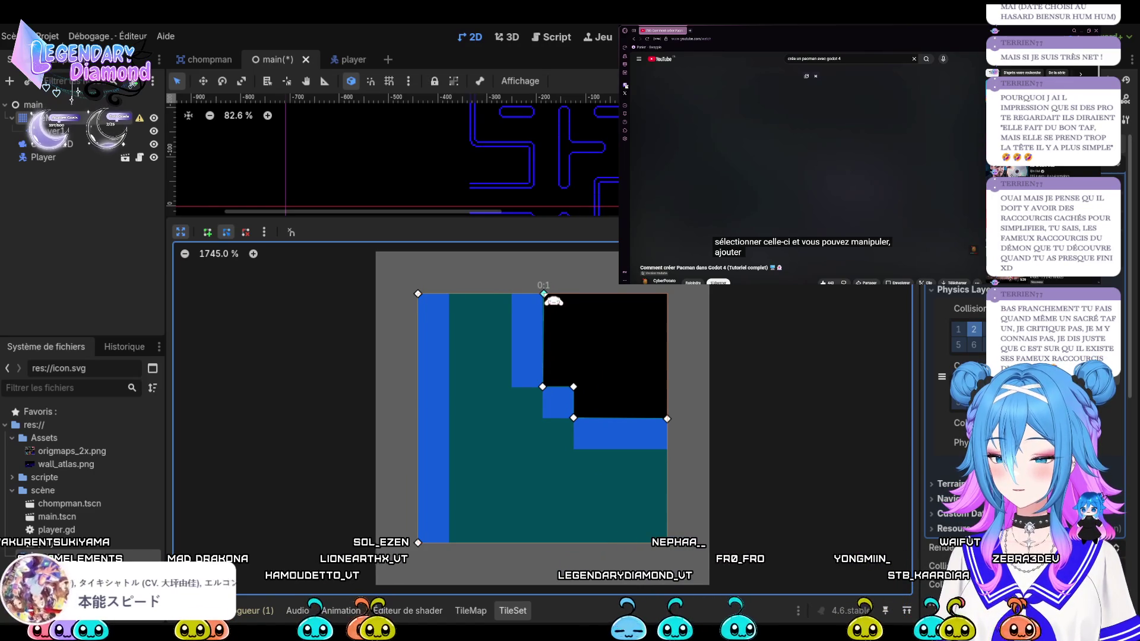
left_click(181, 232)
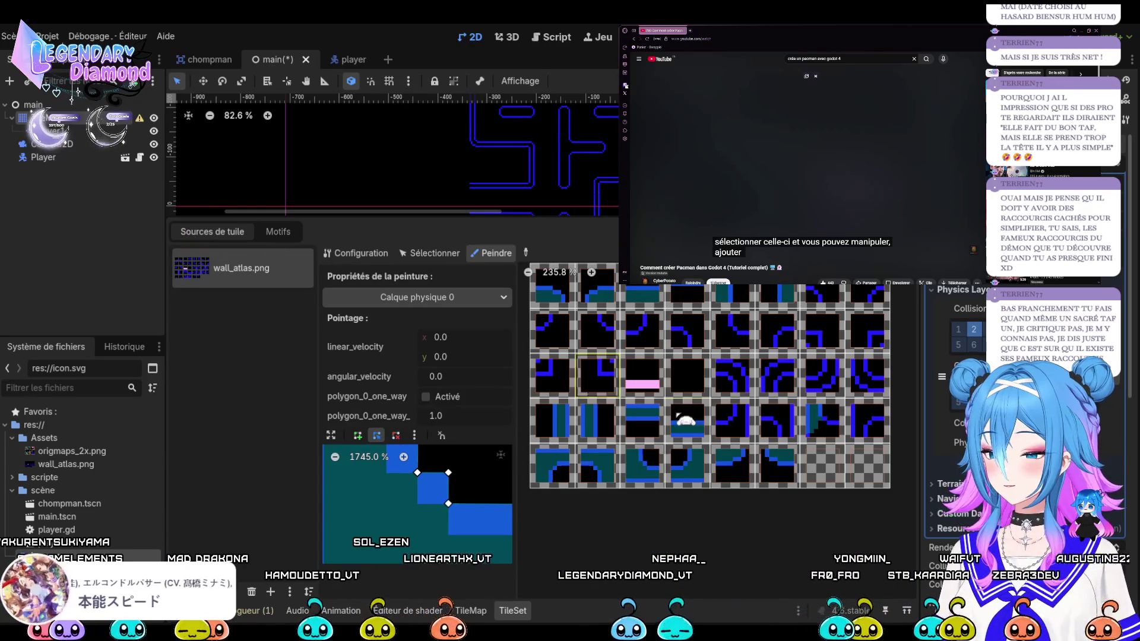
Paint the stepped shape onto three wall tiles, then flip it and paint the third-row corner tile
left_click(820, 438)
left_click(878, 435)
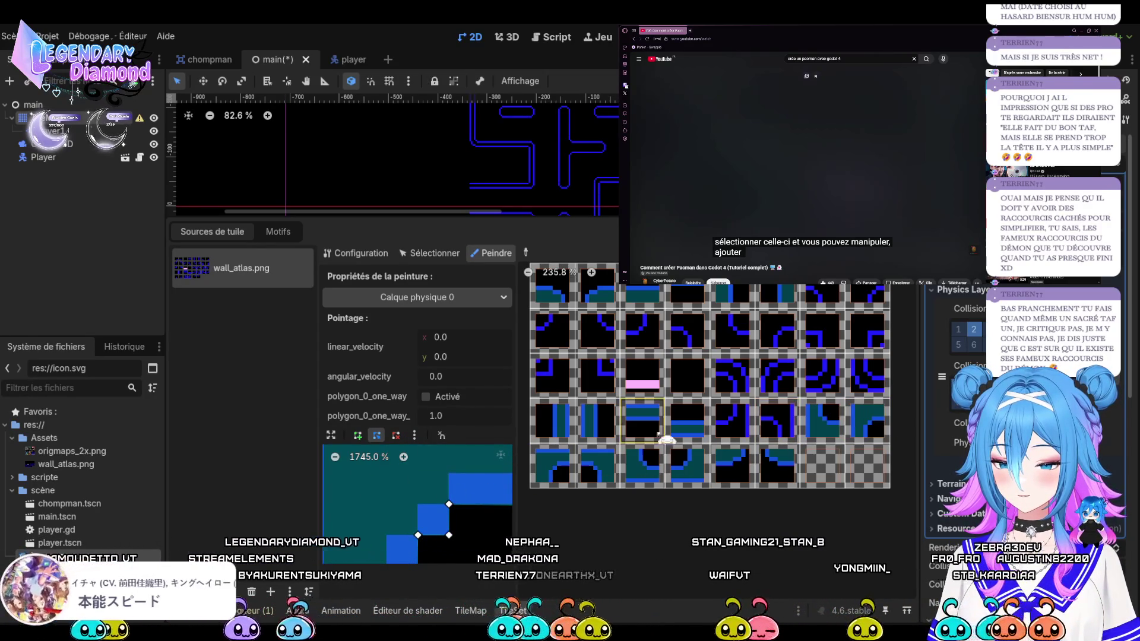
left_click(778, 424)
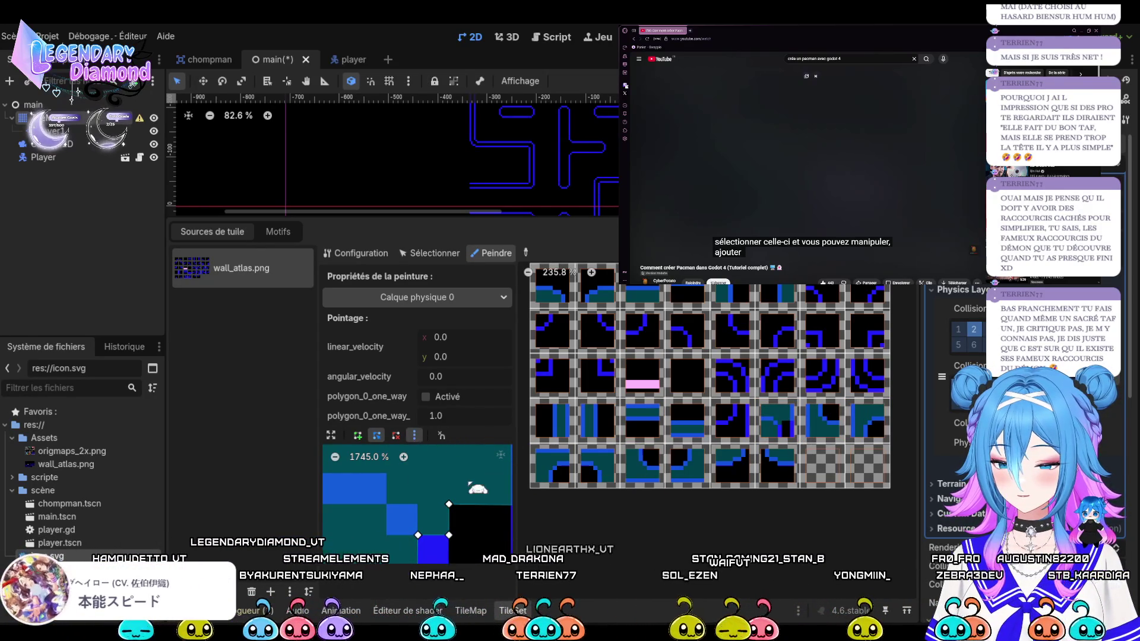
left_click(415, 435)
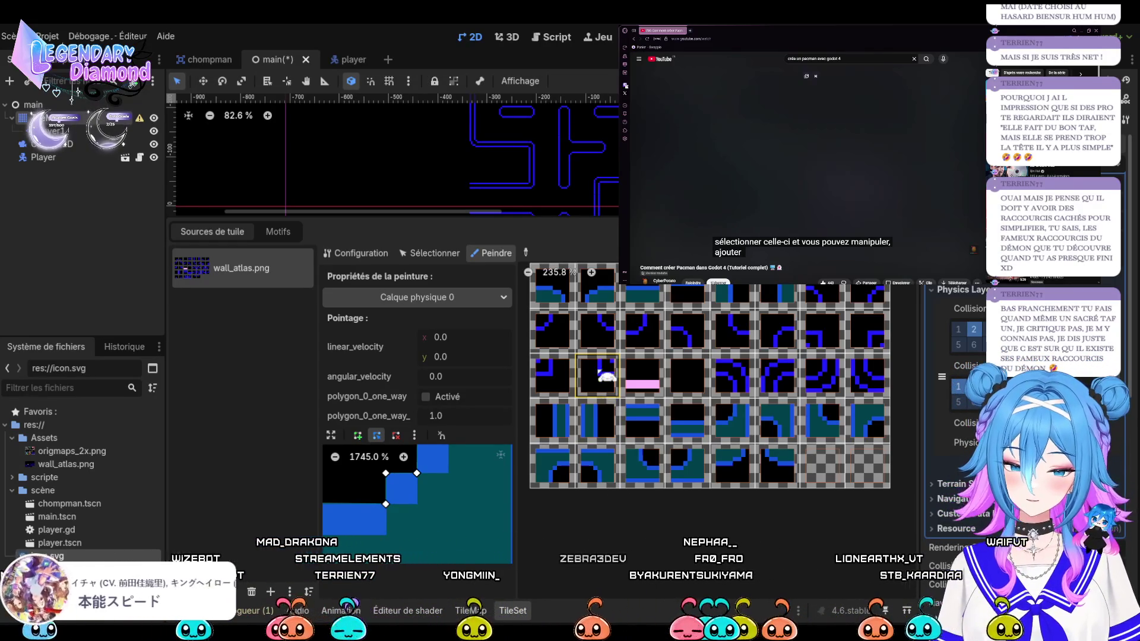
left_click(565, 363)
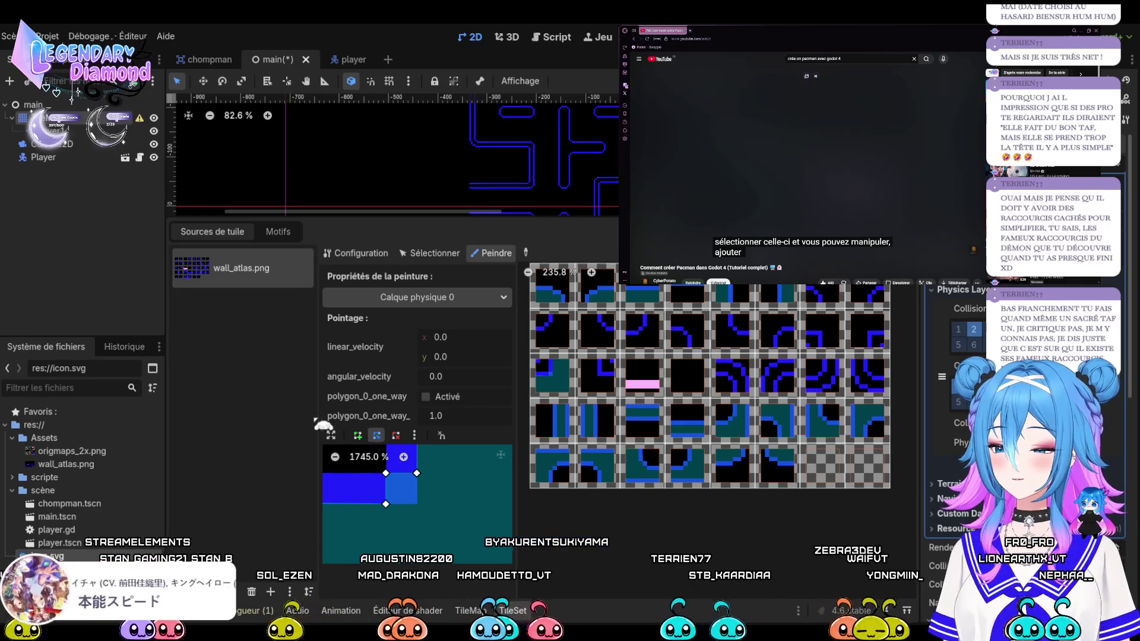
left_click(330, 435)
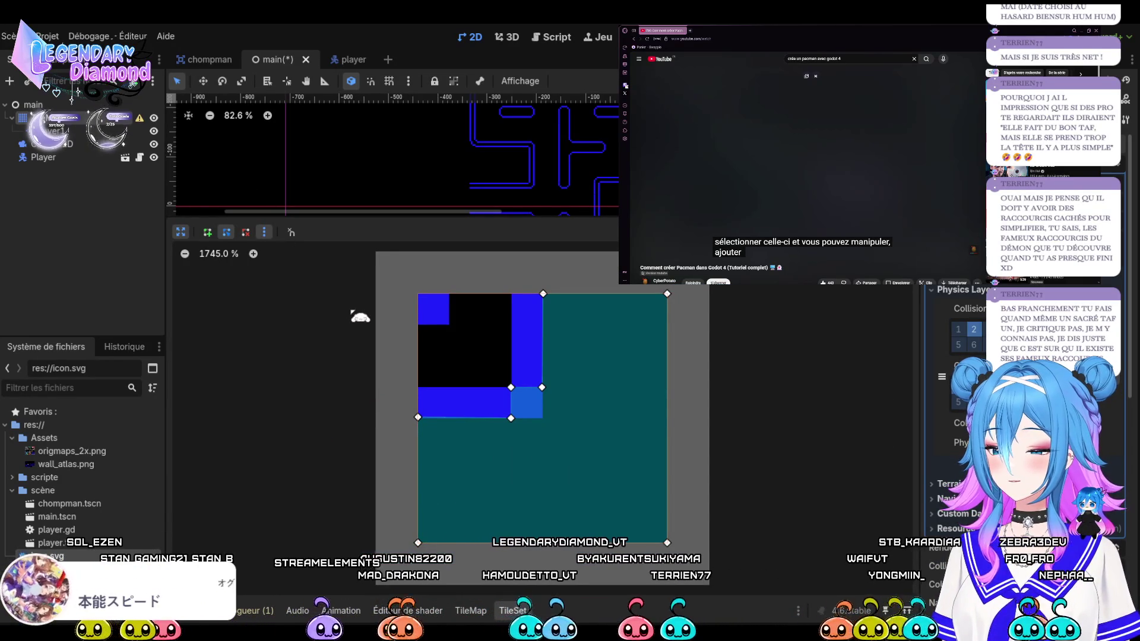
Delete the flipped polygon and draw a new one around the tile's top-left wall corner
left_click(360, 317)
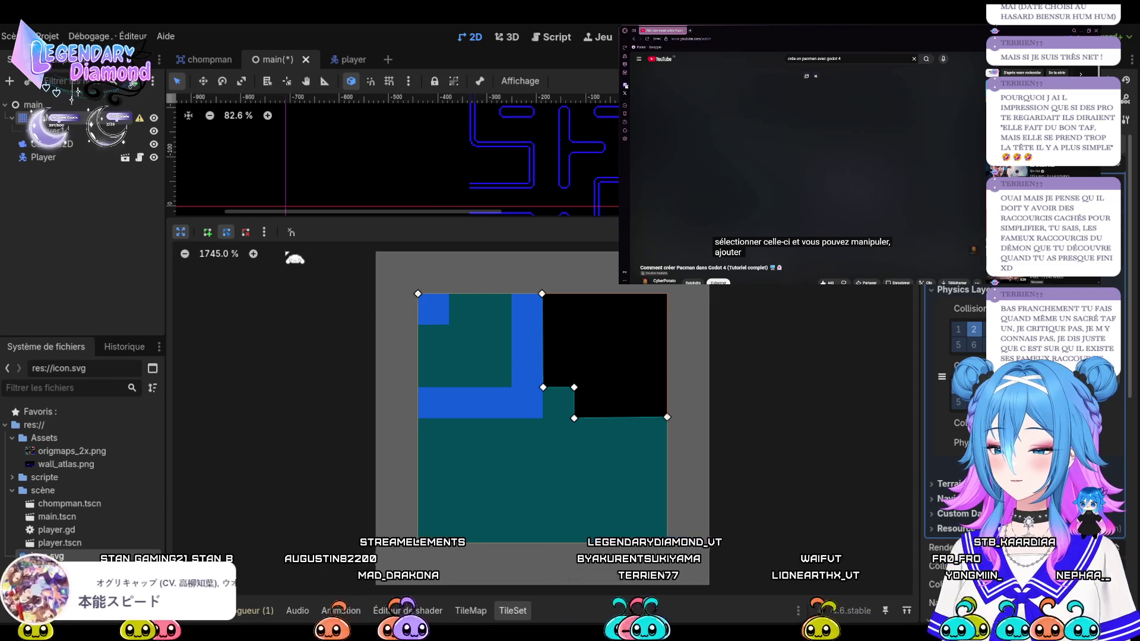
right_click(542, 294)
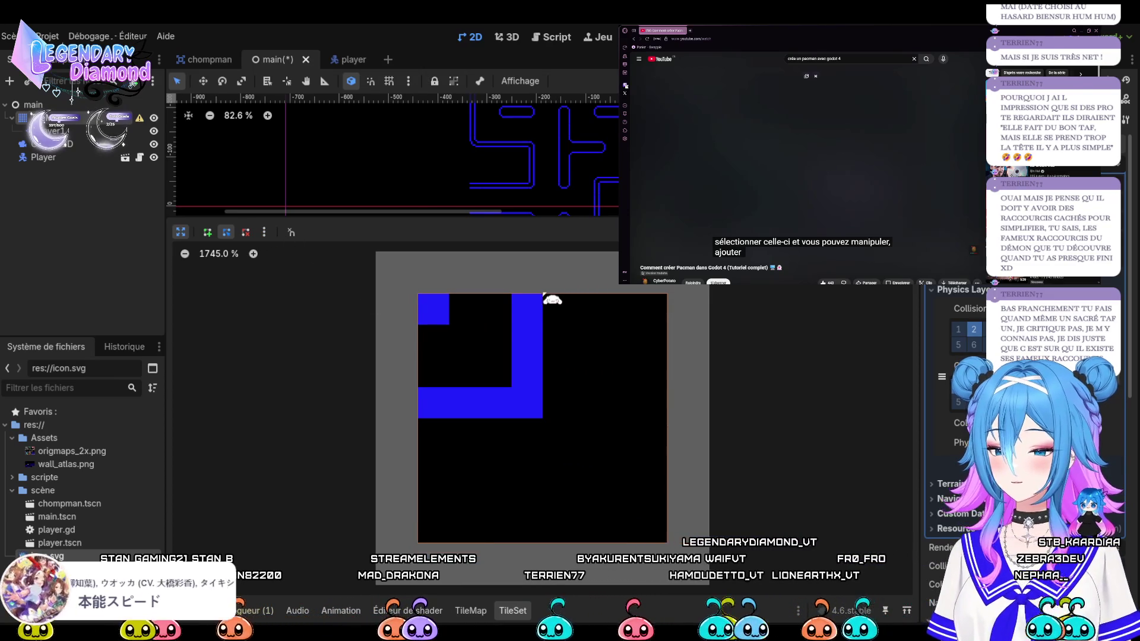
left_click(545, 309)
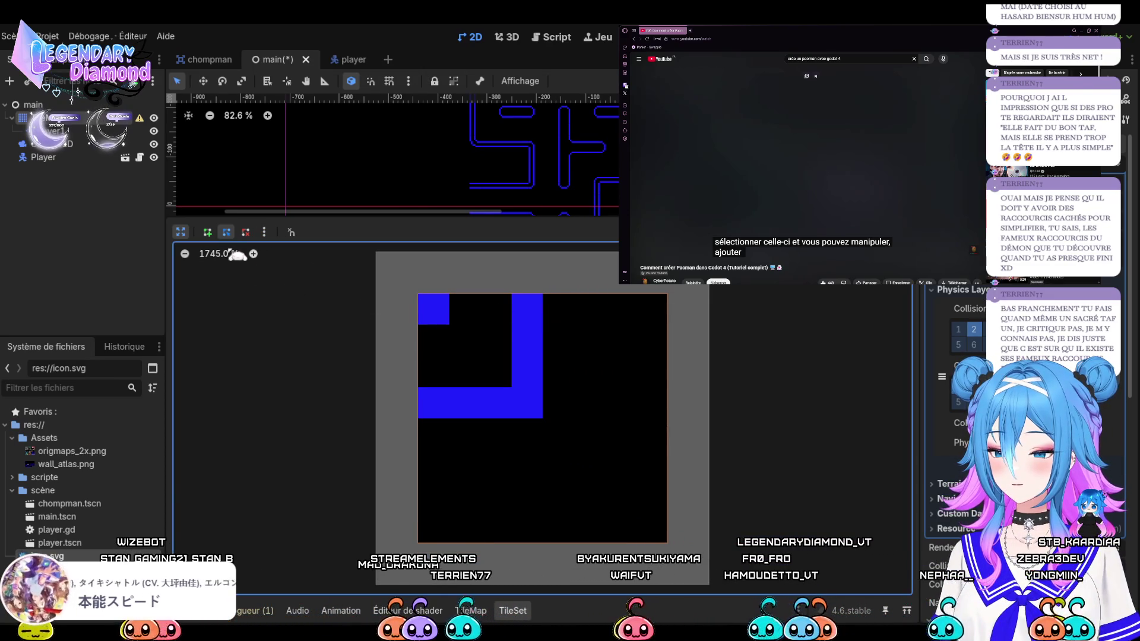
left_click(207, 232)
left_click(542, 293)
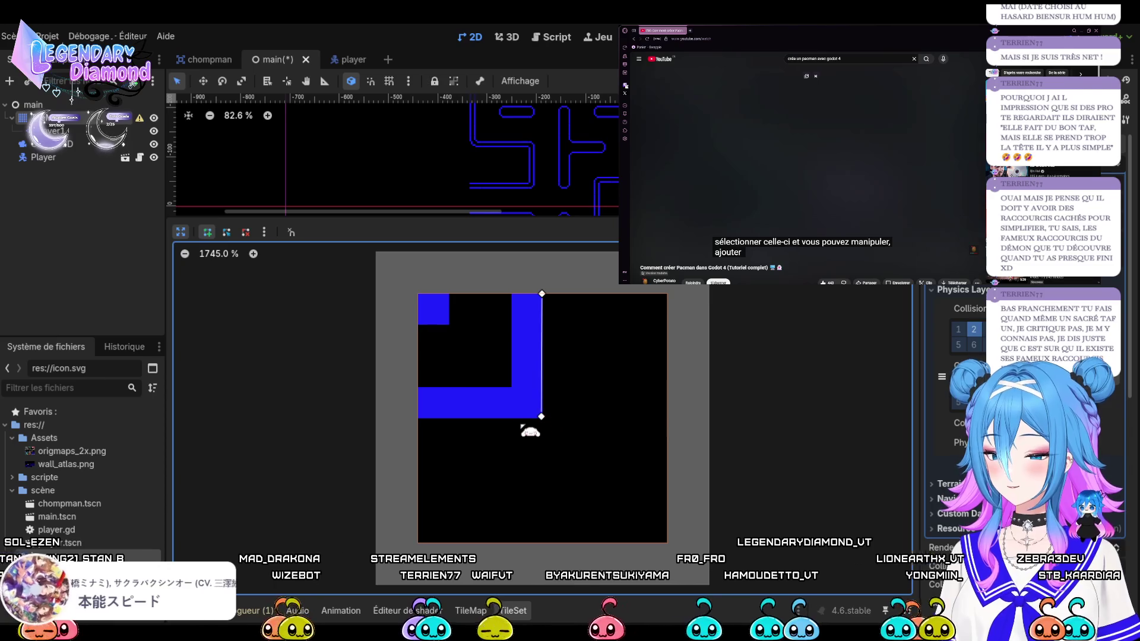
left_click(542, 418)
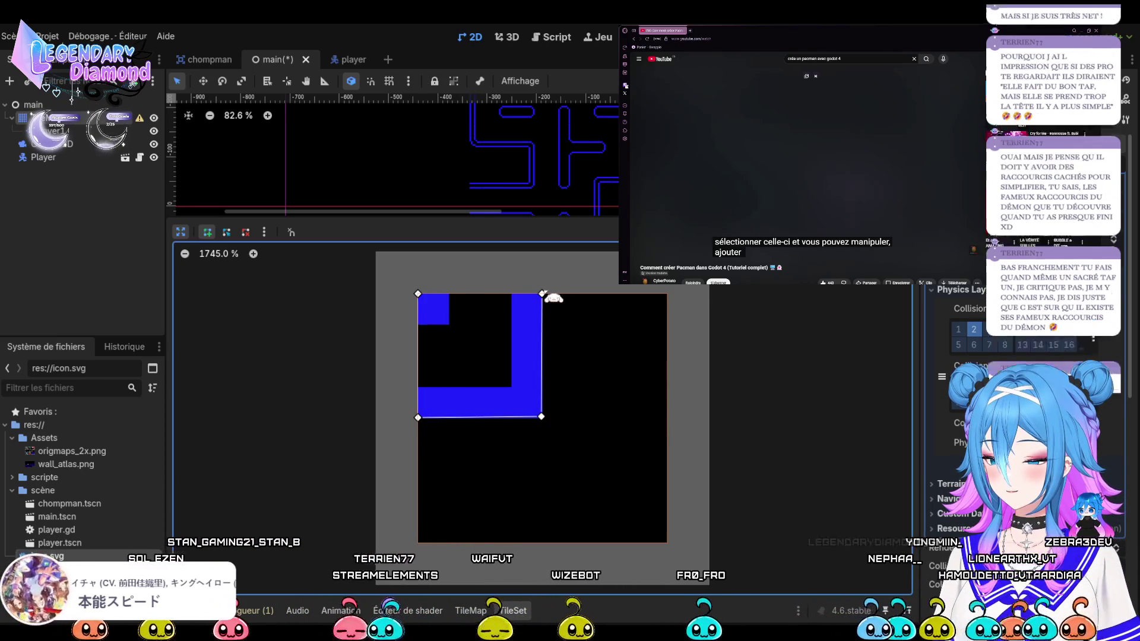
left_click(542, 293)
left_click(181, 232)
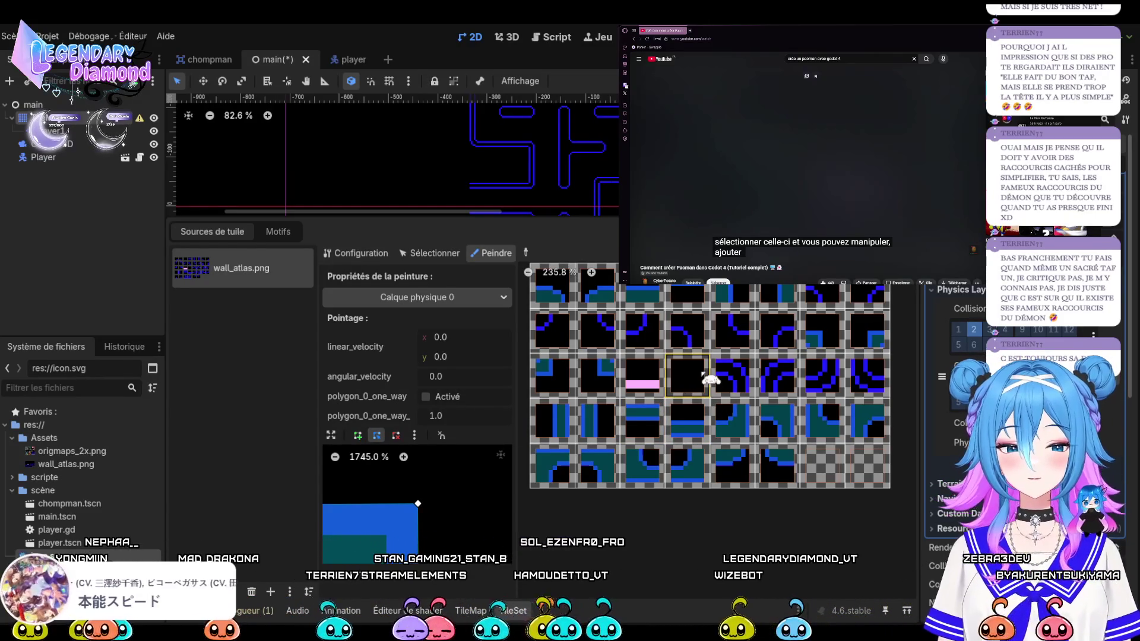
Paint the collision shape onto the staircase tile, then remove it from that tile
left_click(734, 375)
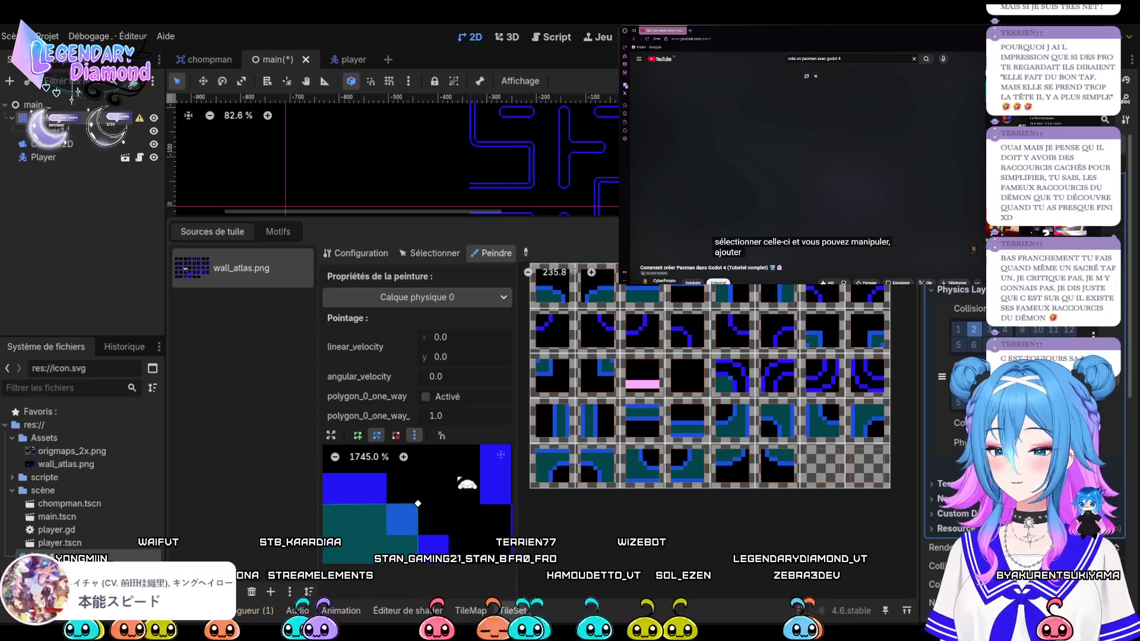
right_click(438, 474)
left_click(330, 396)
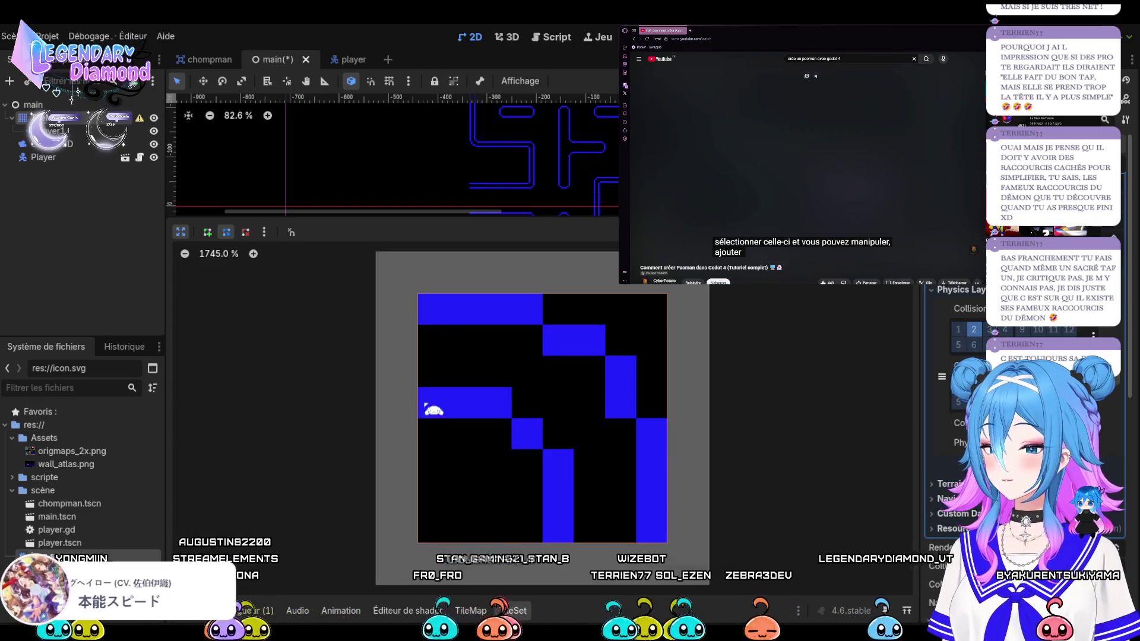
Start tracing a new outline from the top-left corner along the top blue bar, then delete the misplaced point
left_click(418, 294)
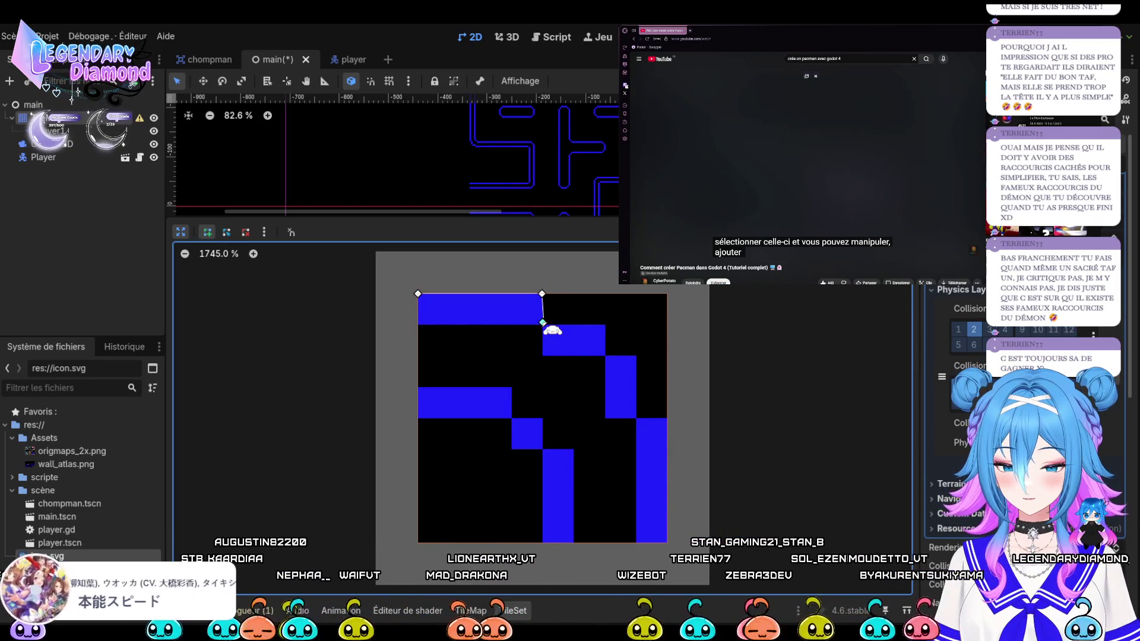
left_click(542, 322)
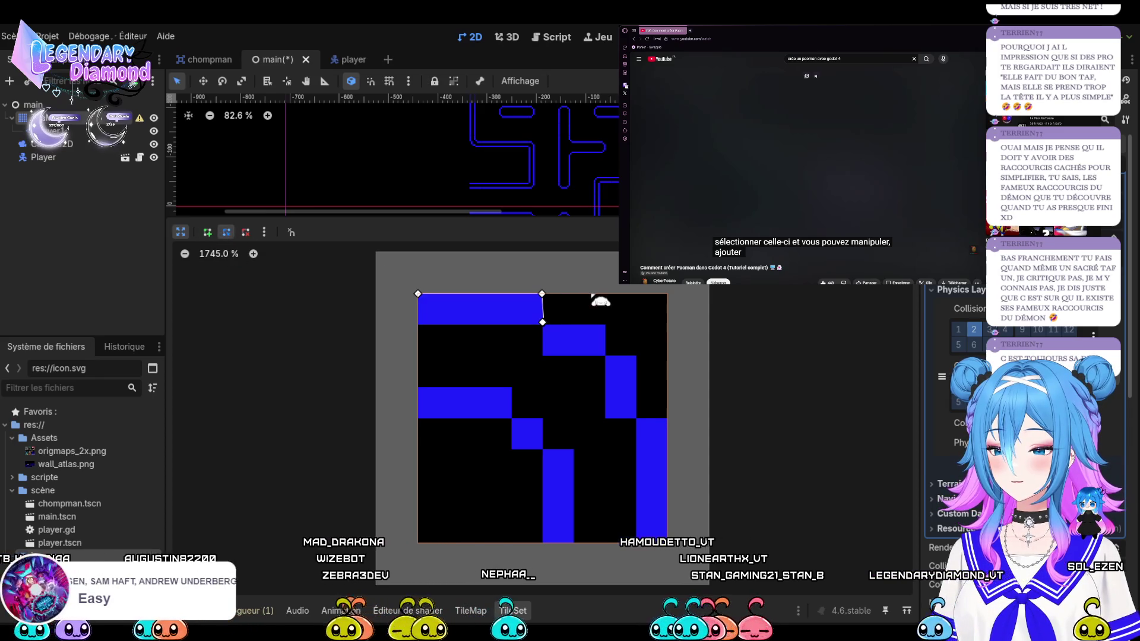
left_click(555, 301)
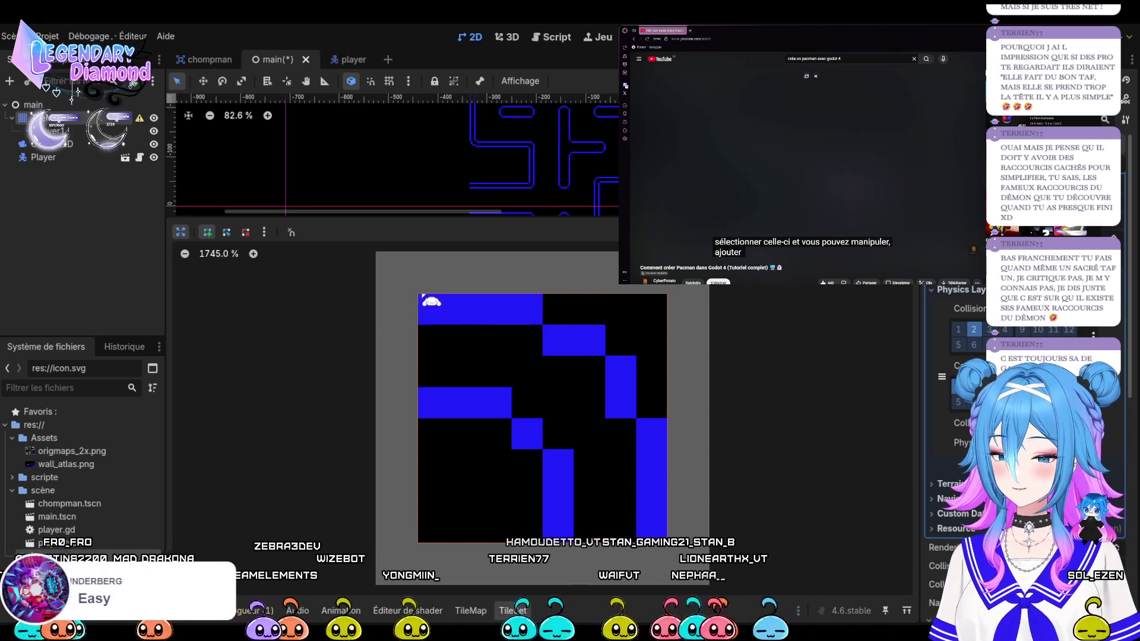
left_click(418, 294)
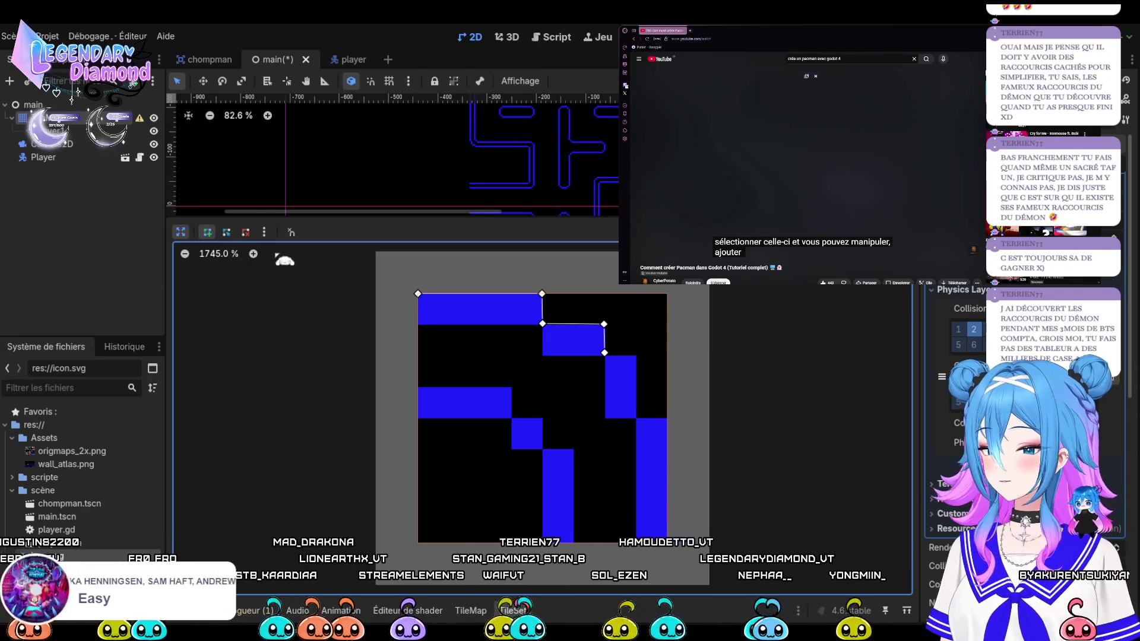
left_click(246, 232)
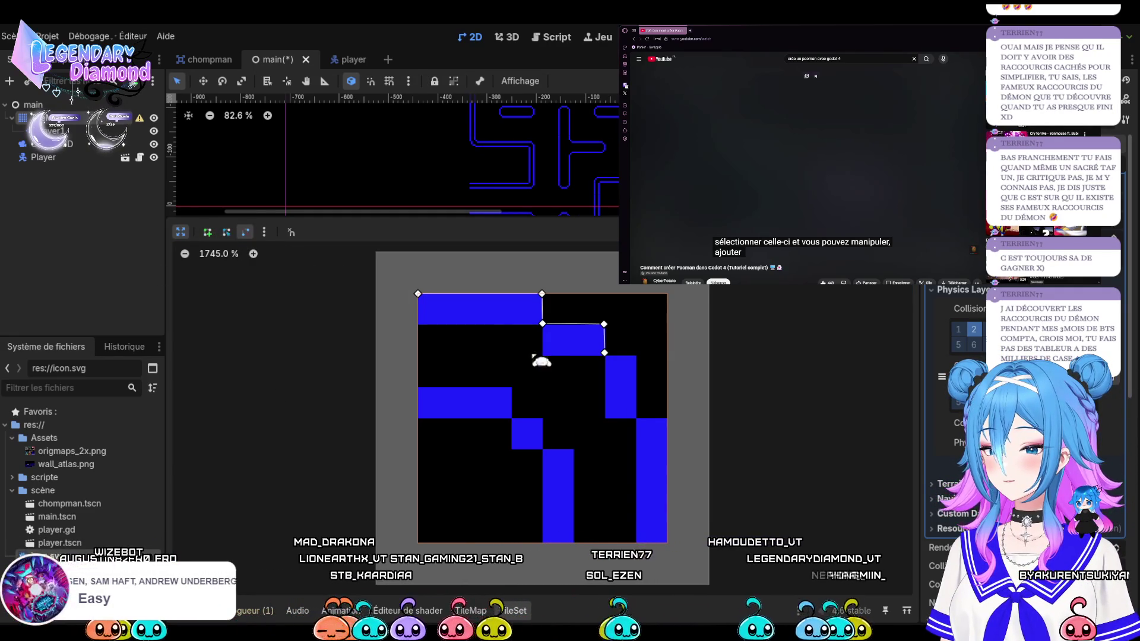
left_click(542, 324)
left_click(208, 231)
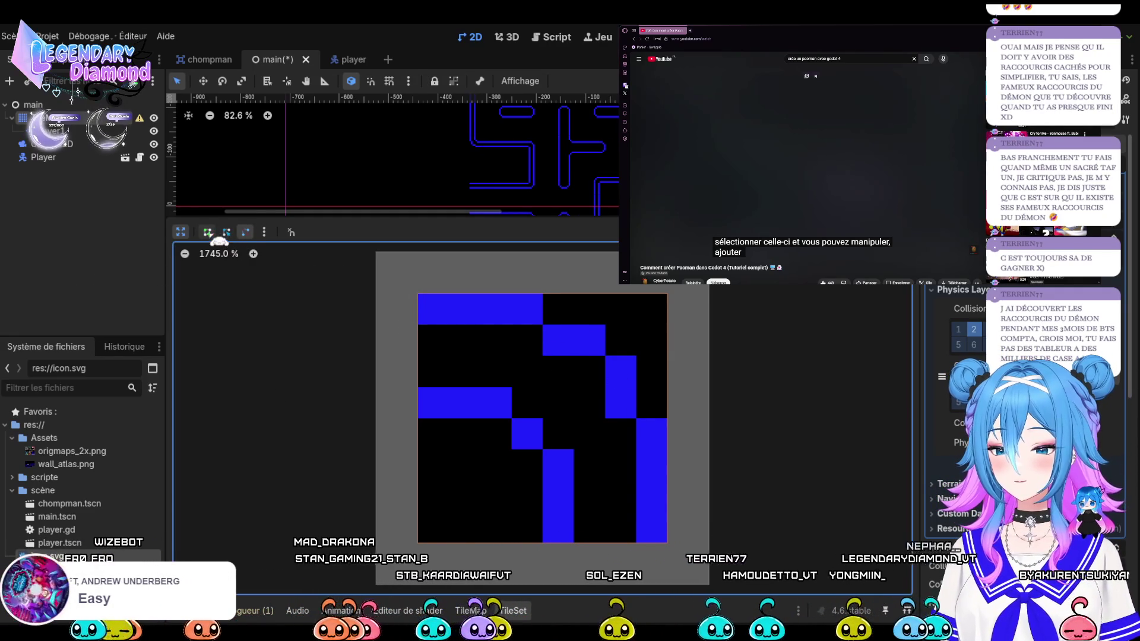
Draw a first outline around the staircase tile, then delete its misplaced points to clear it
left_click(418, 293)
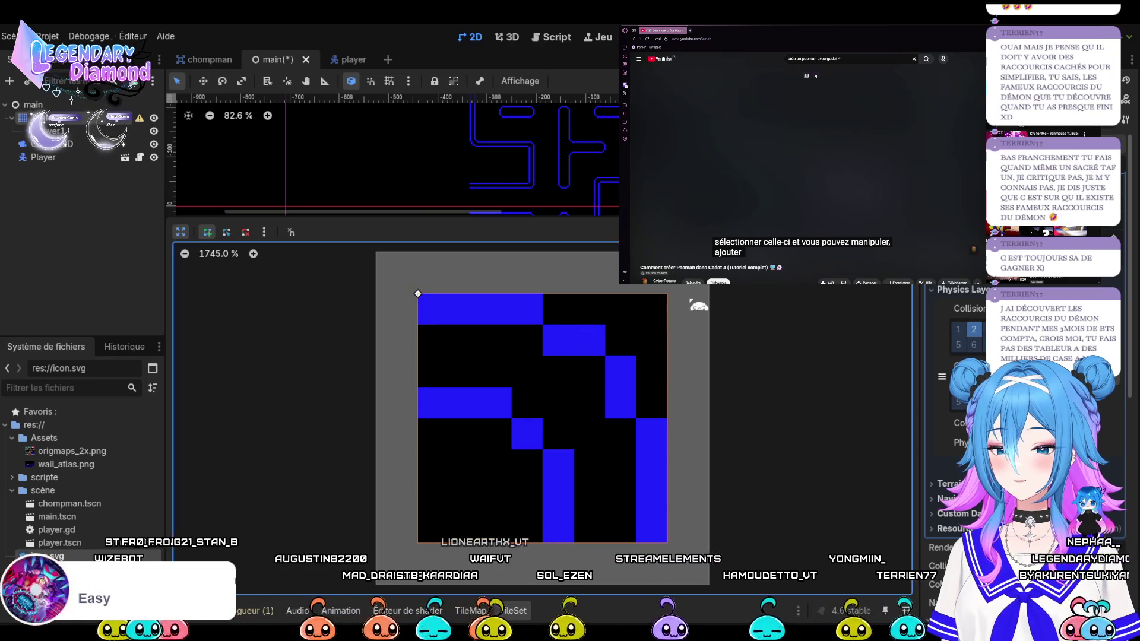
left_click(667, 294)
left_click(667, 542)
left_click(543, 542)
left_click(543, 449)
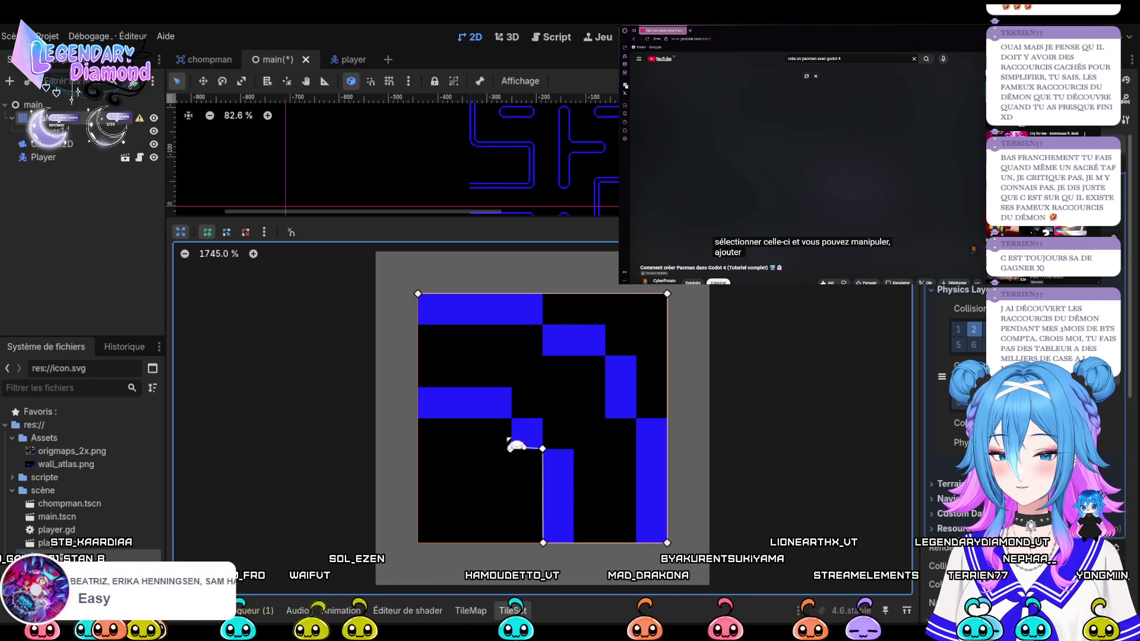
left_click(511, 449)
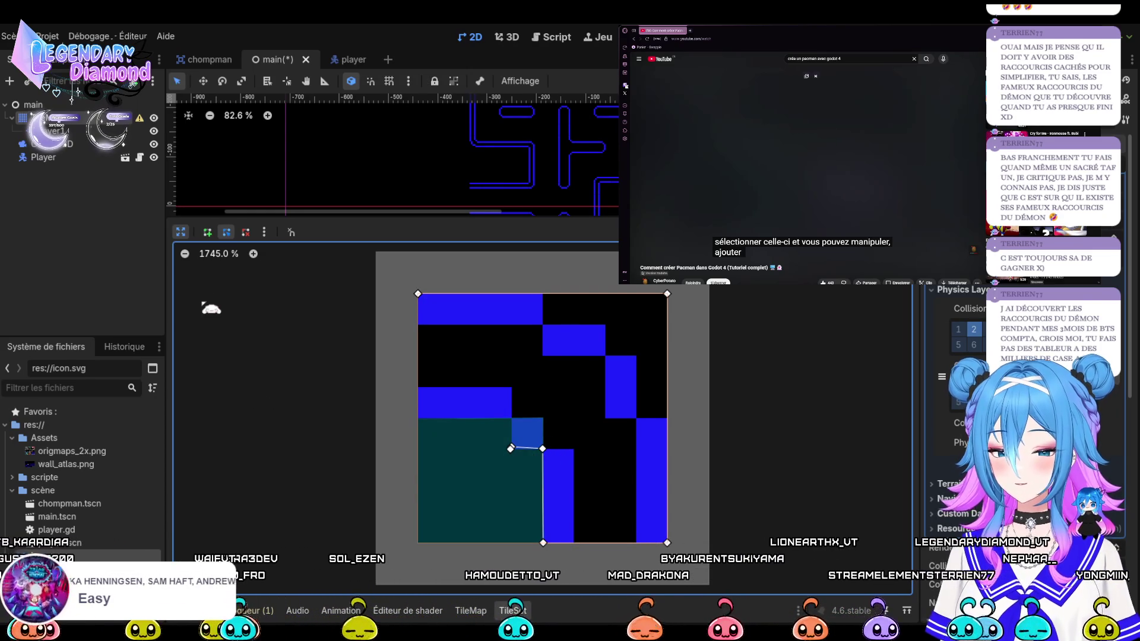
left_click(246, 232)
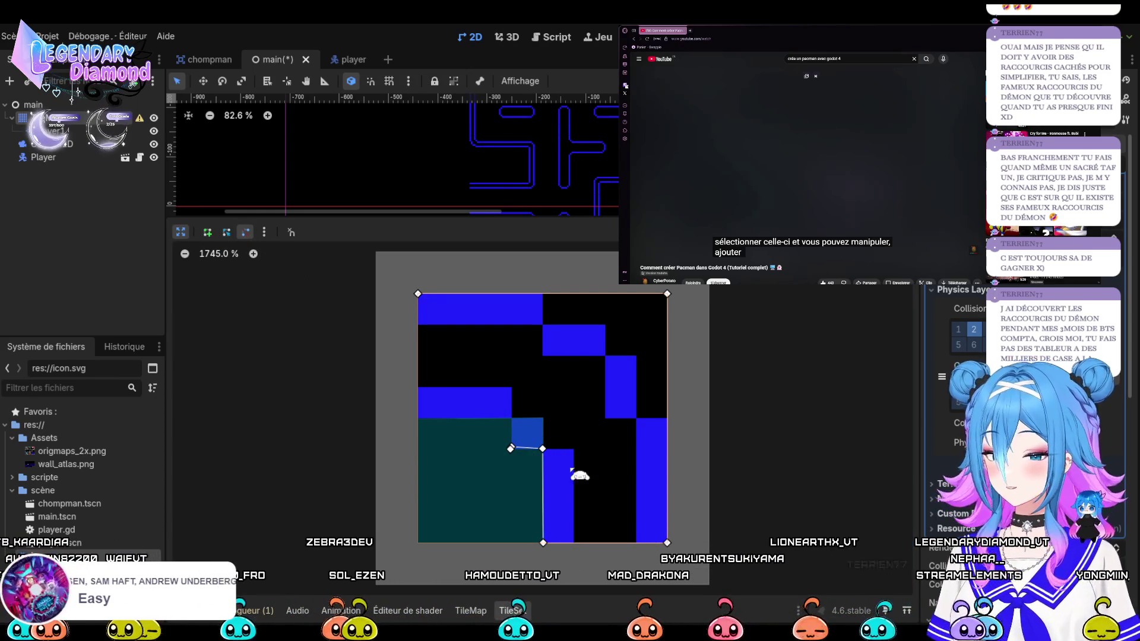
left_click(510, 448)
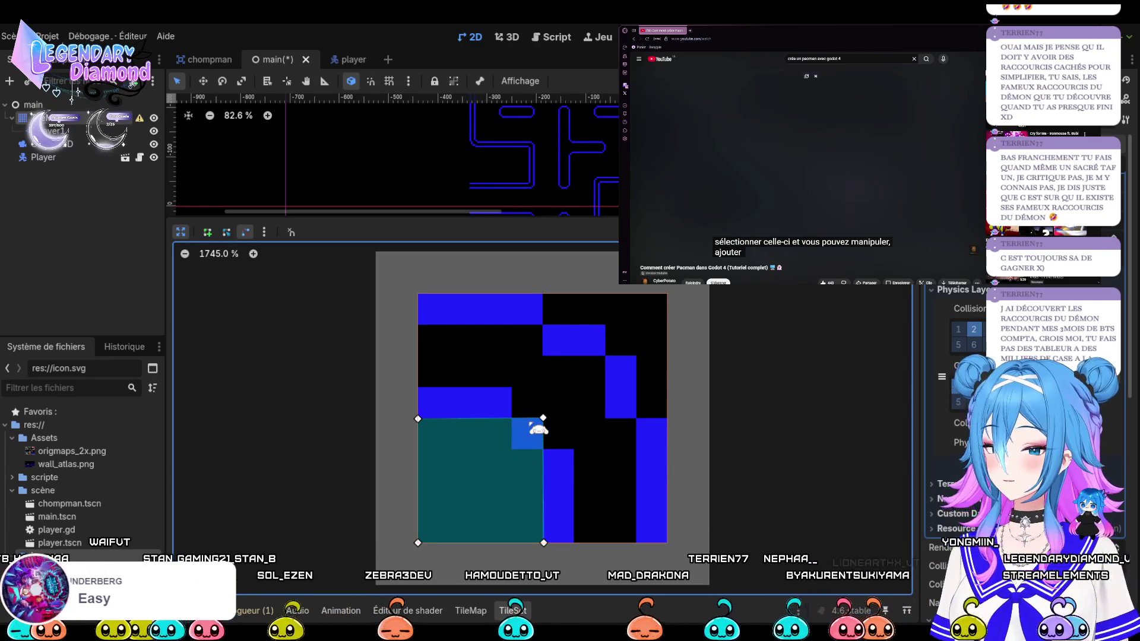
left_click(543, 419)
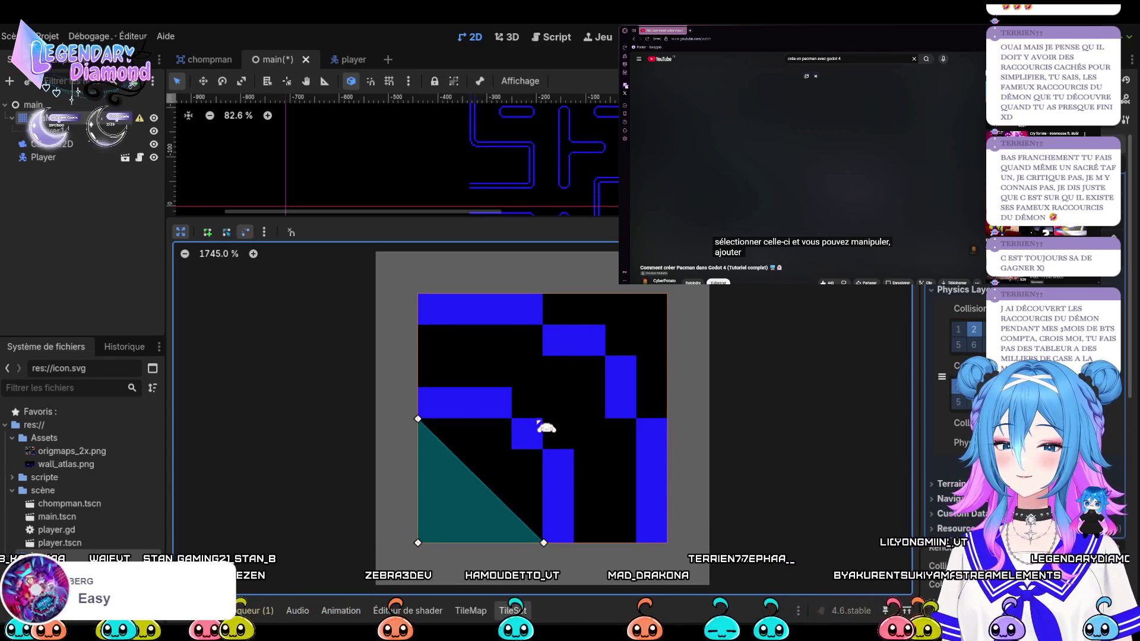
left_click(418, 420)
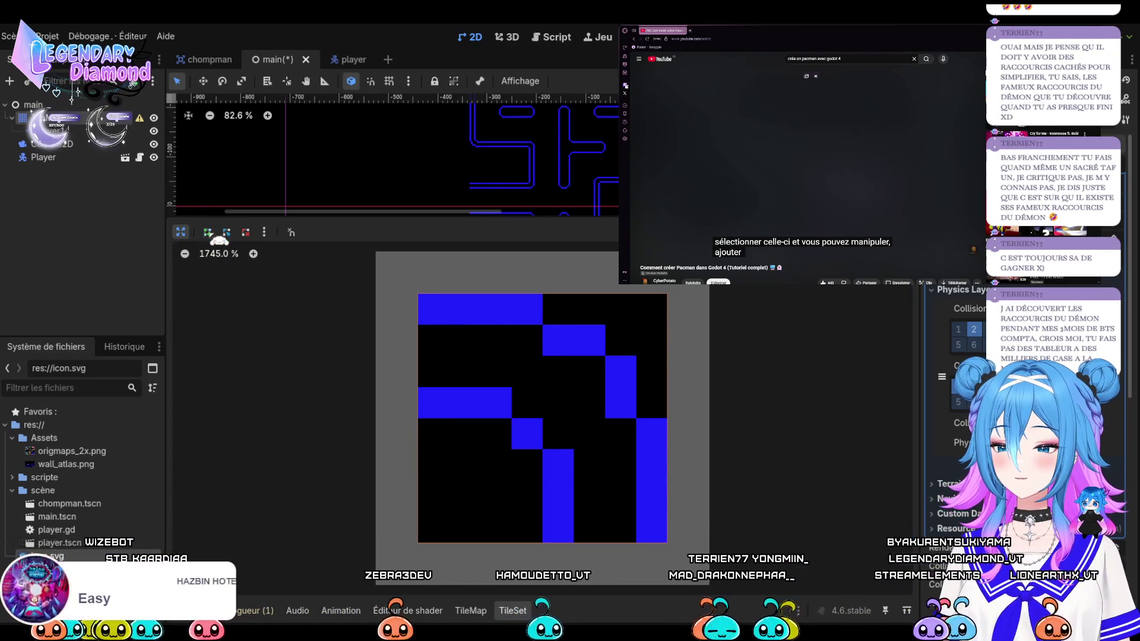
Redraw the polygon through the top corners, bottom-right, and the wall's step corners, closing it, then zoom in
left_click(418, 295)
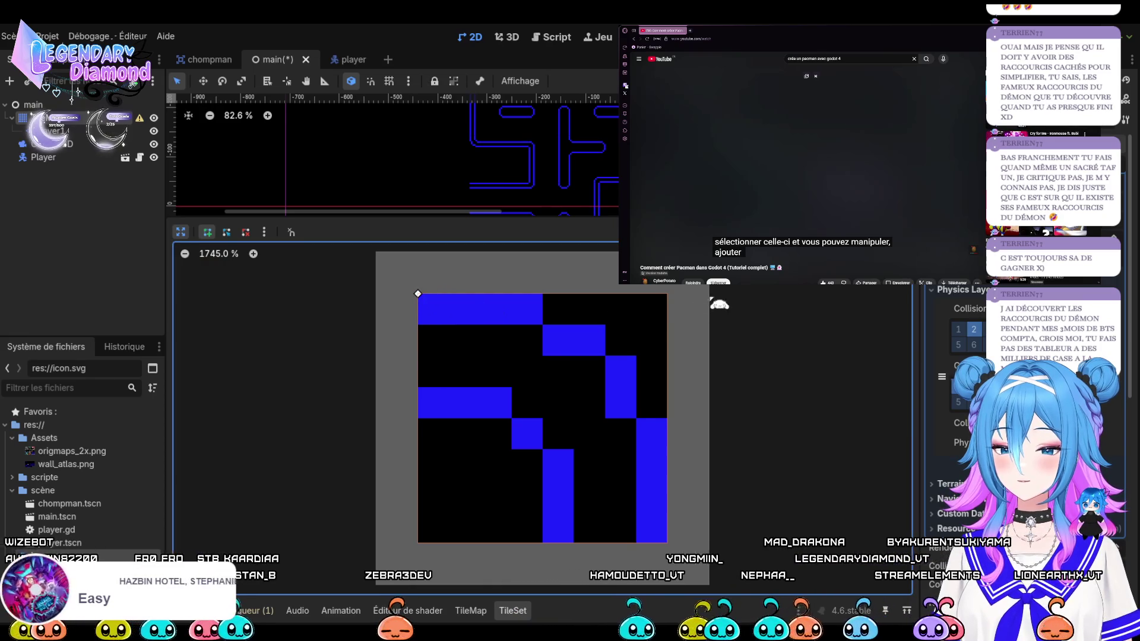
left_click(667, 295)
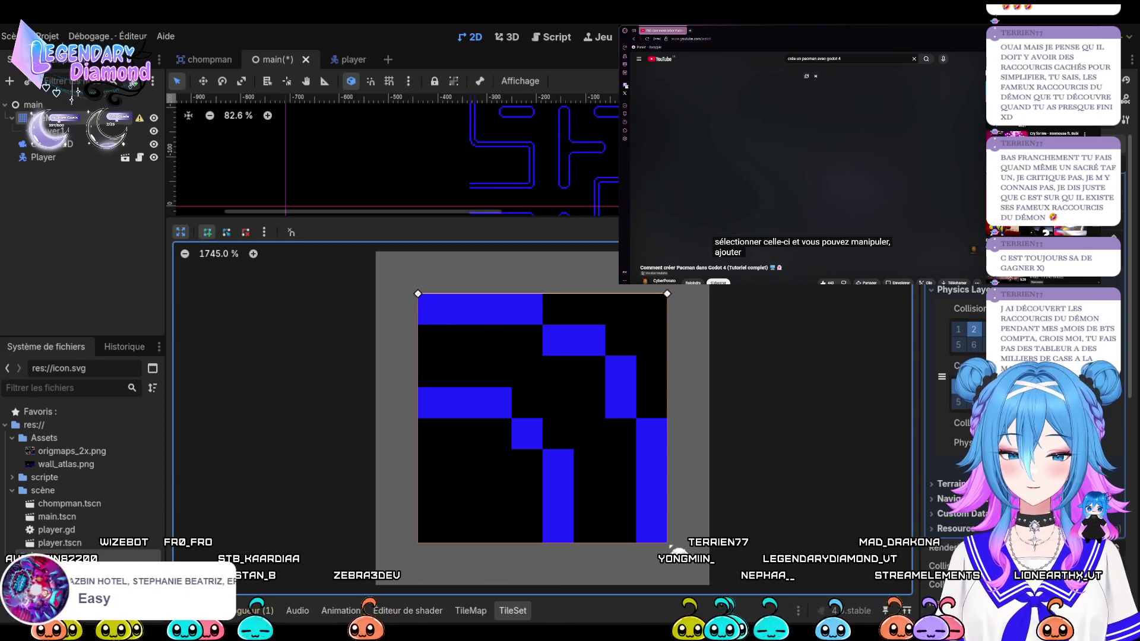
left_click(667, 543)
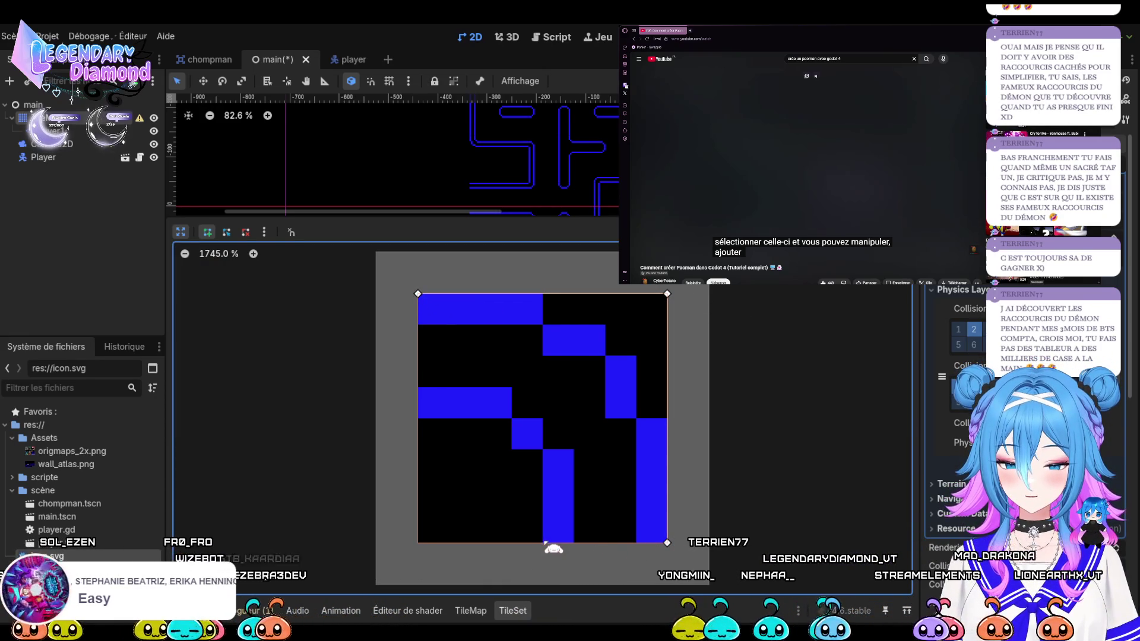
left_click(542, 448)
left_click(513, 448)
left_click(512, 417)
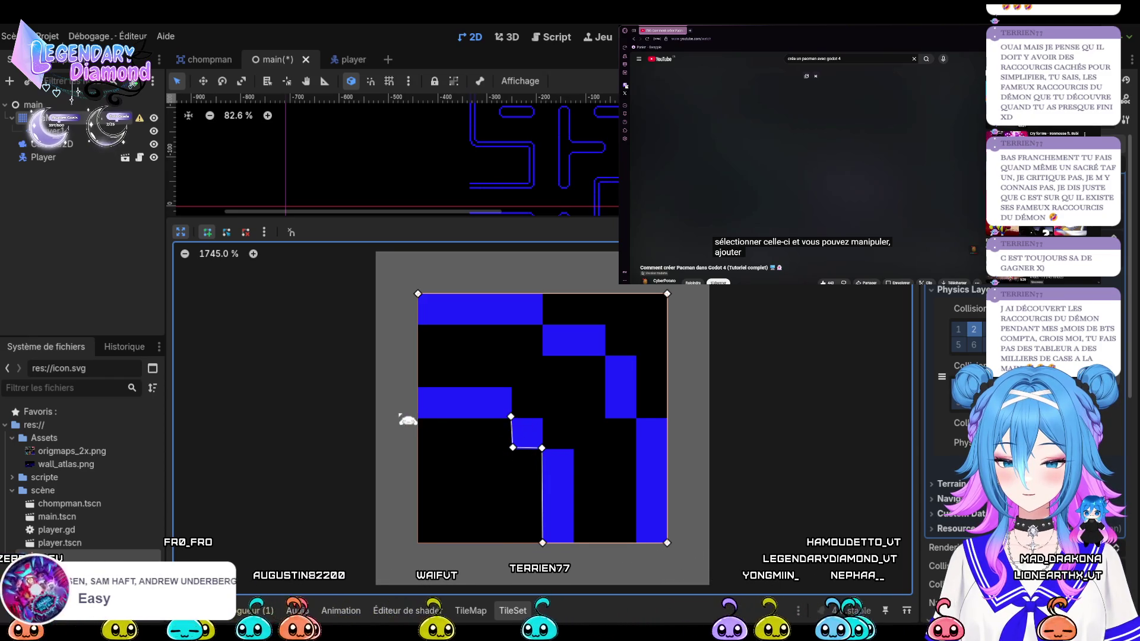
left_click(418, 419)
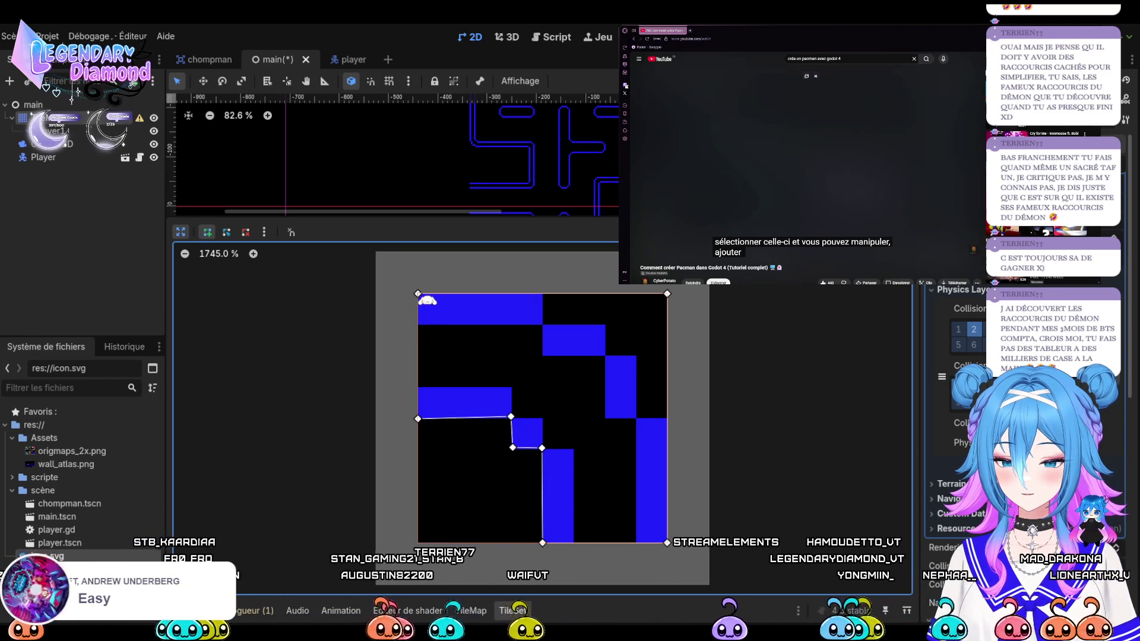
left_click(418, 294)
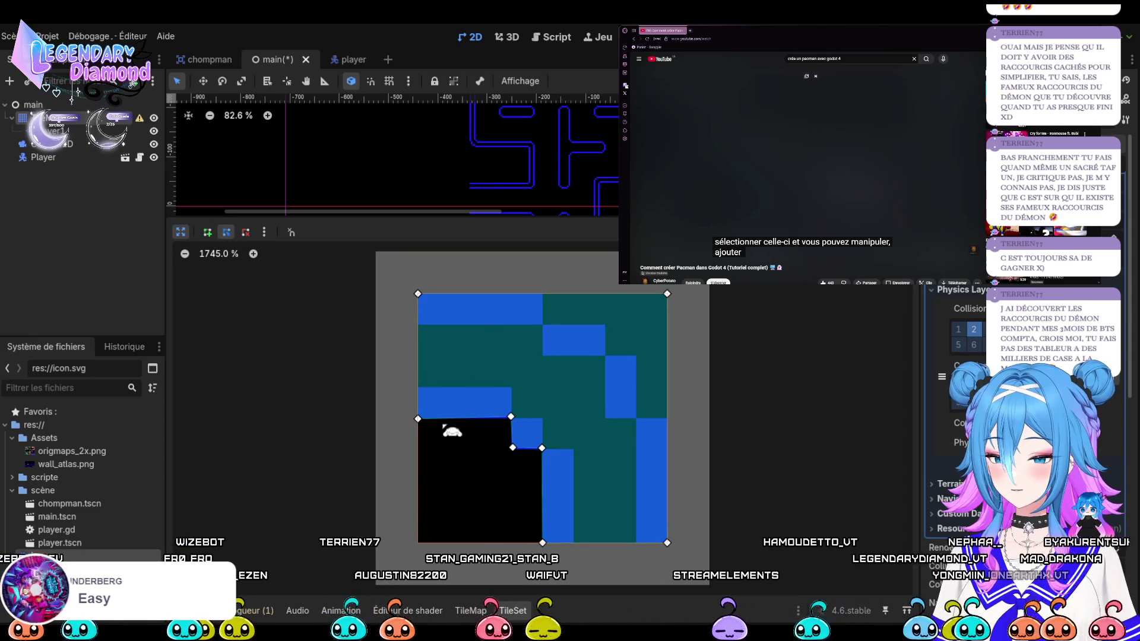
left_click(253, 254)
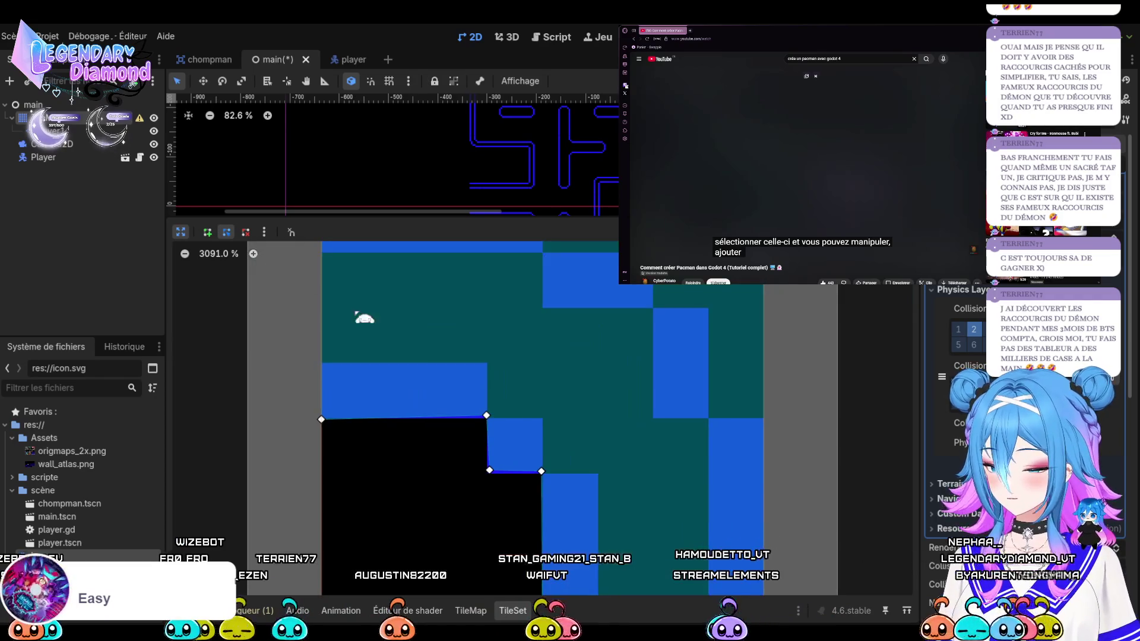
Level the polygon's top and left edges, then return to the full atlas
left_click_drag(496, 421, 497, 426)
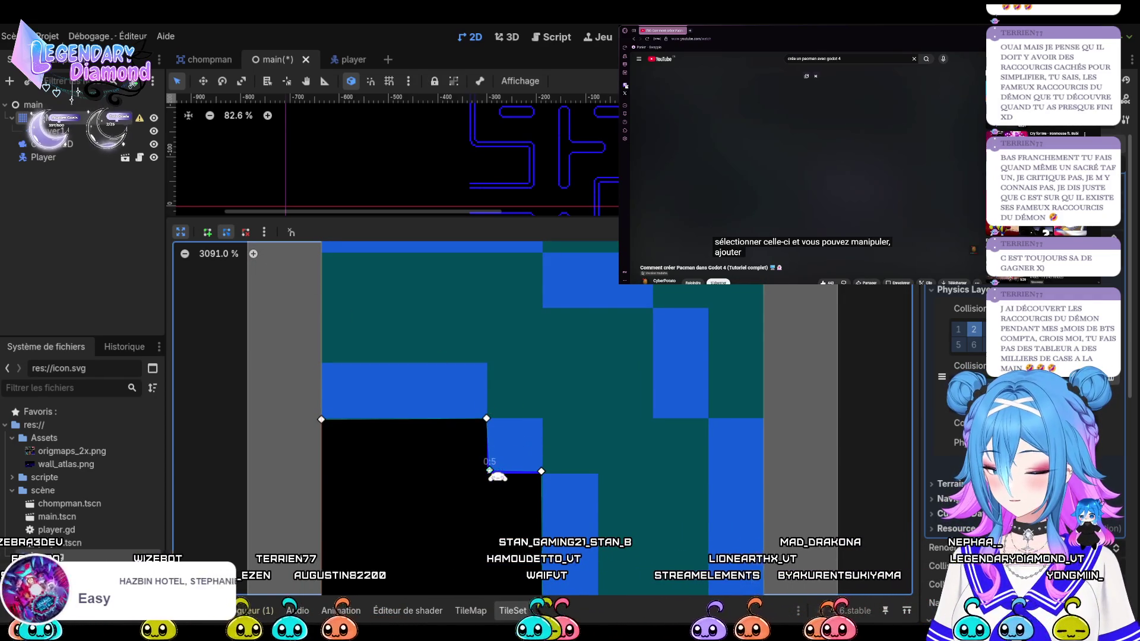
left_click_drag(498, 477, 497, 481)
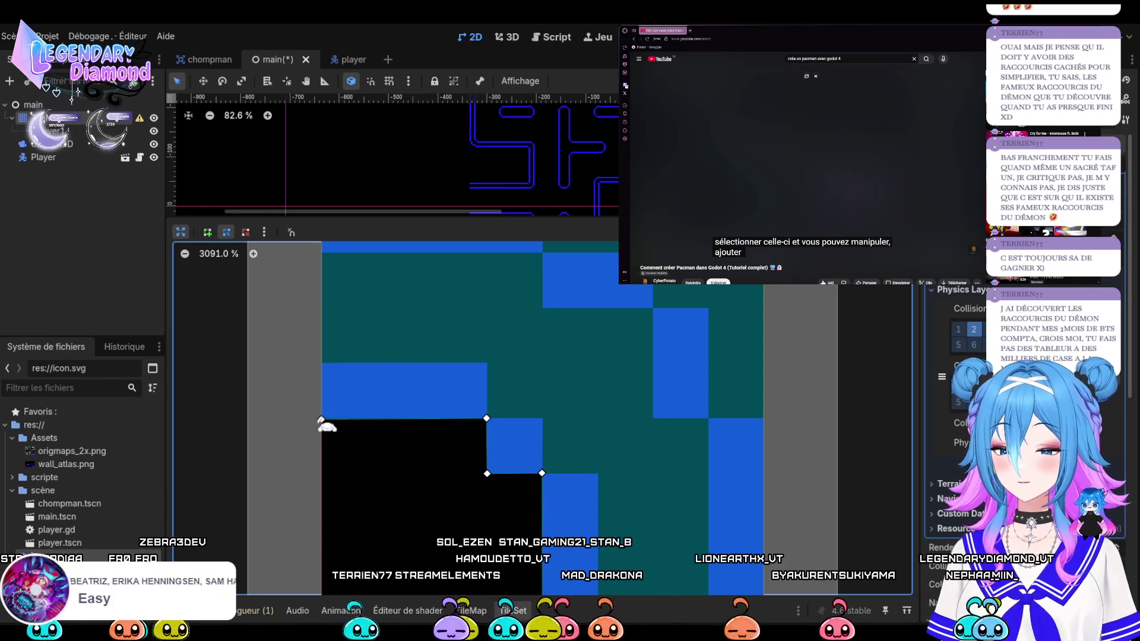
left_click_drag(322, 421, 321, 417)
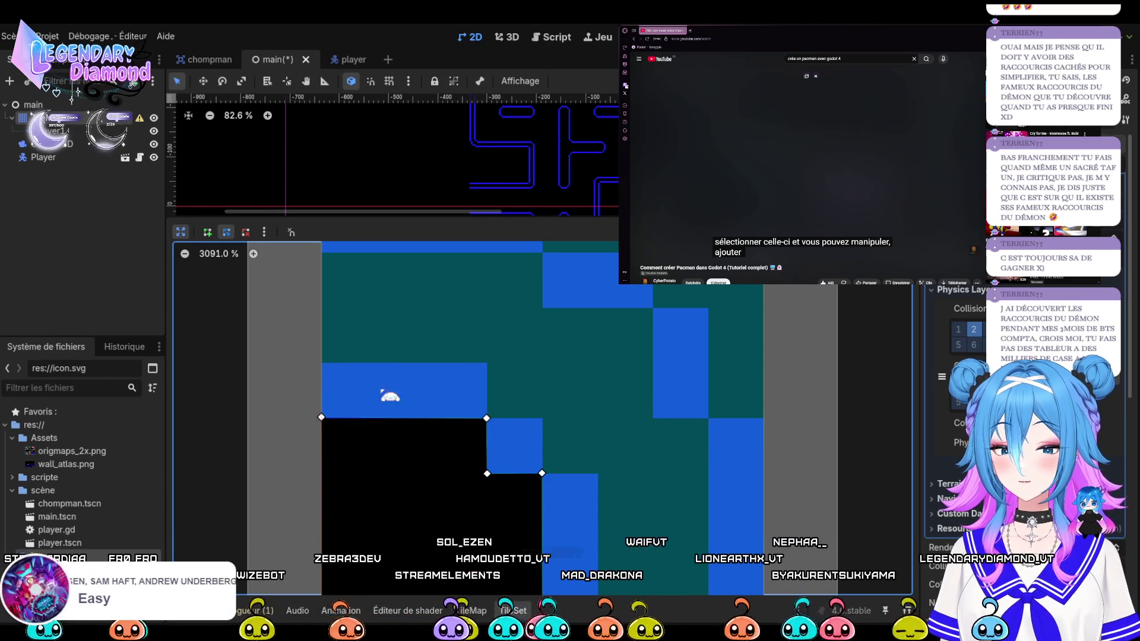
left_click(180, 232)
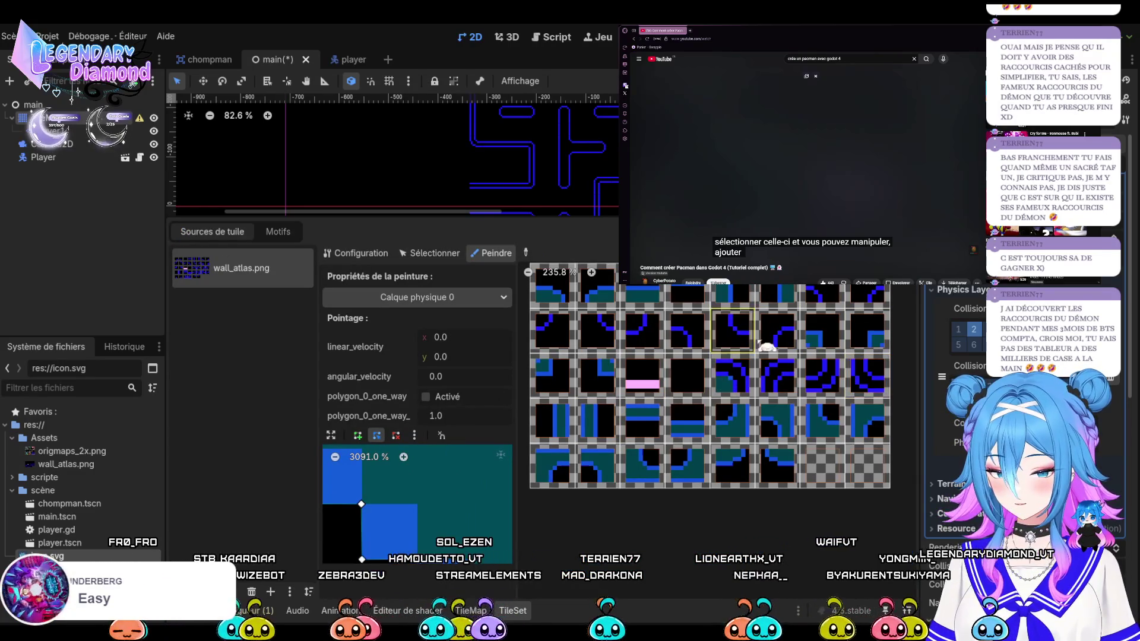
Paint the shape onto another atlas tile, flipping it horizontally and back
left_click(733, 383)
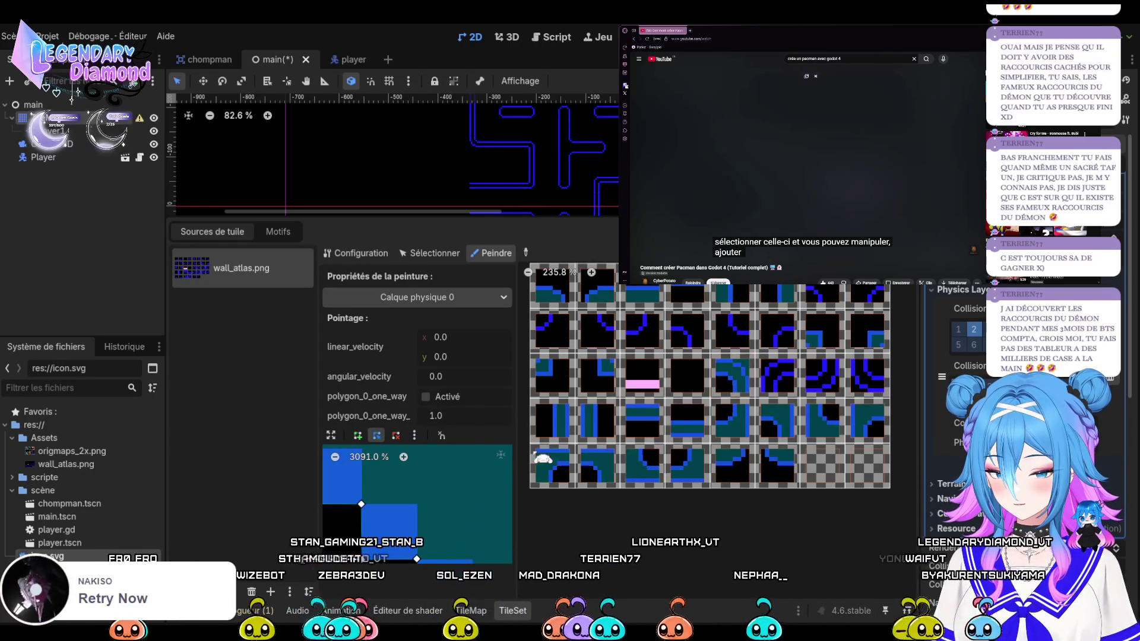
left_click(415, 435)
left_click(451, 538)
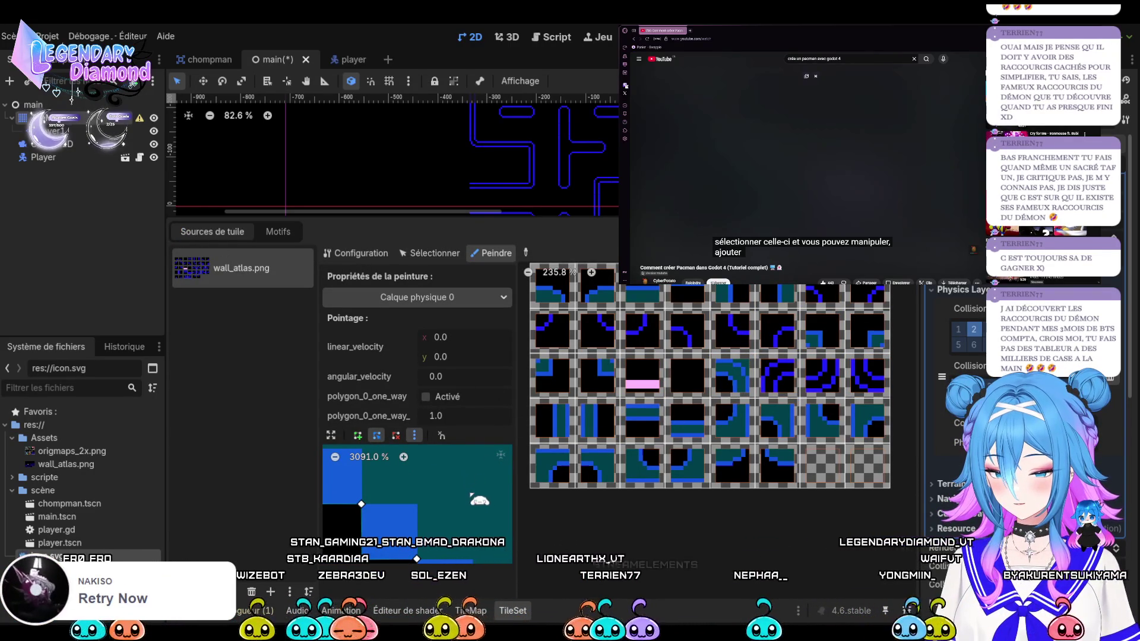
left_click(414, 436)
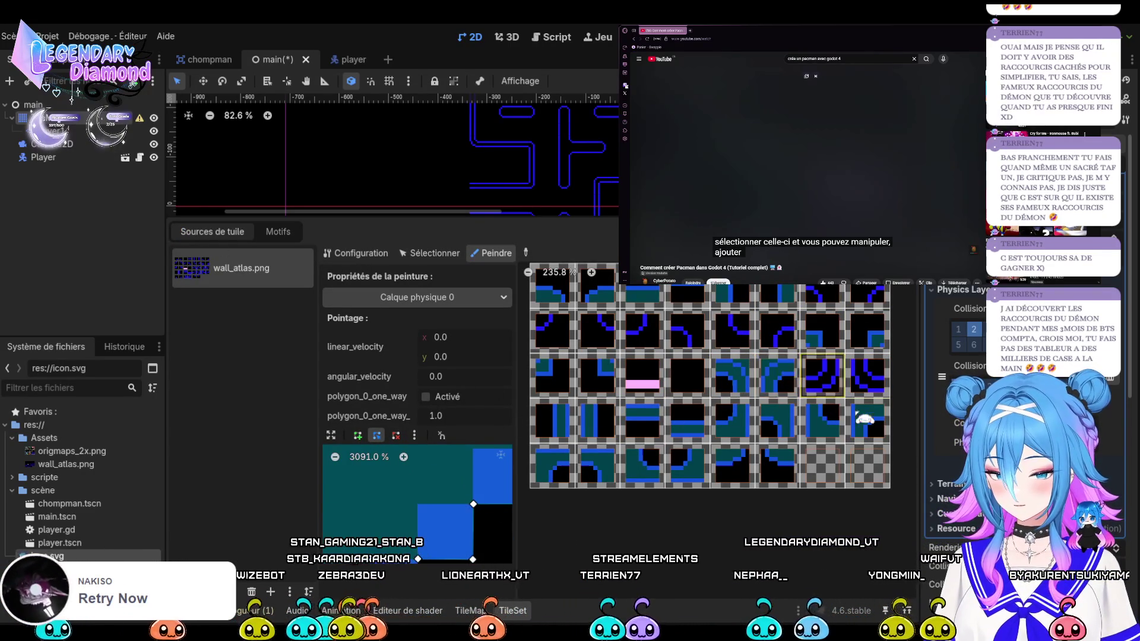
left_click(414, 435)
left_click(451, 537)
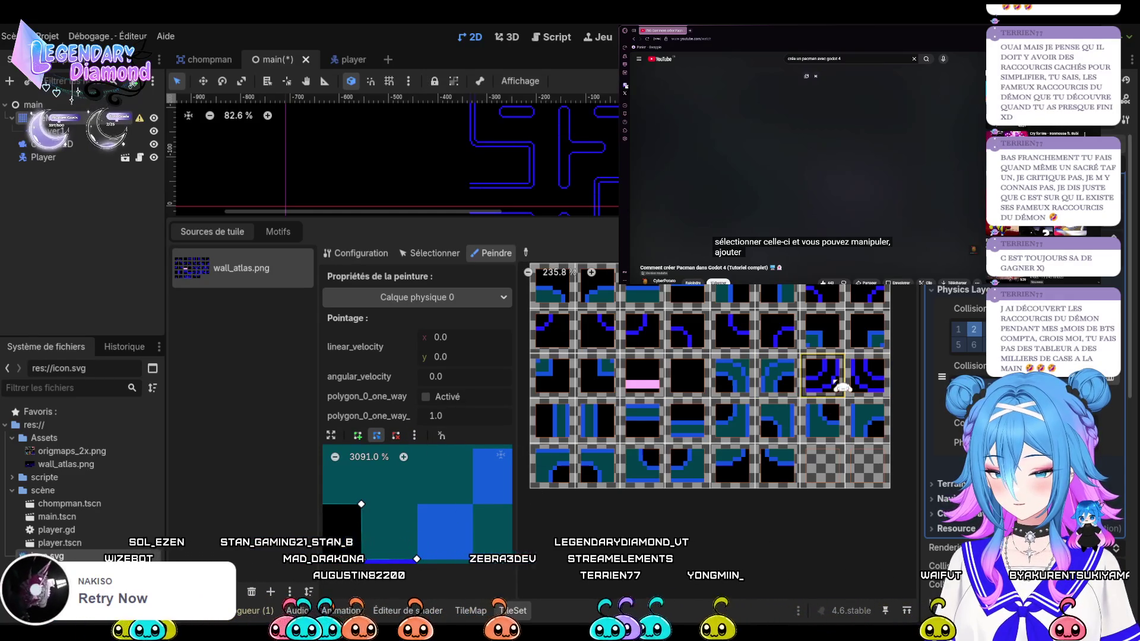
Paint the shape onto neighbouring wall tiles and the pink tile, then save and run with F5
left_click(829, 377)
left_click(867, 377)
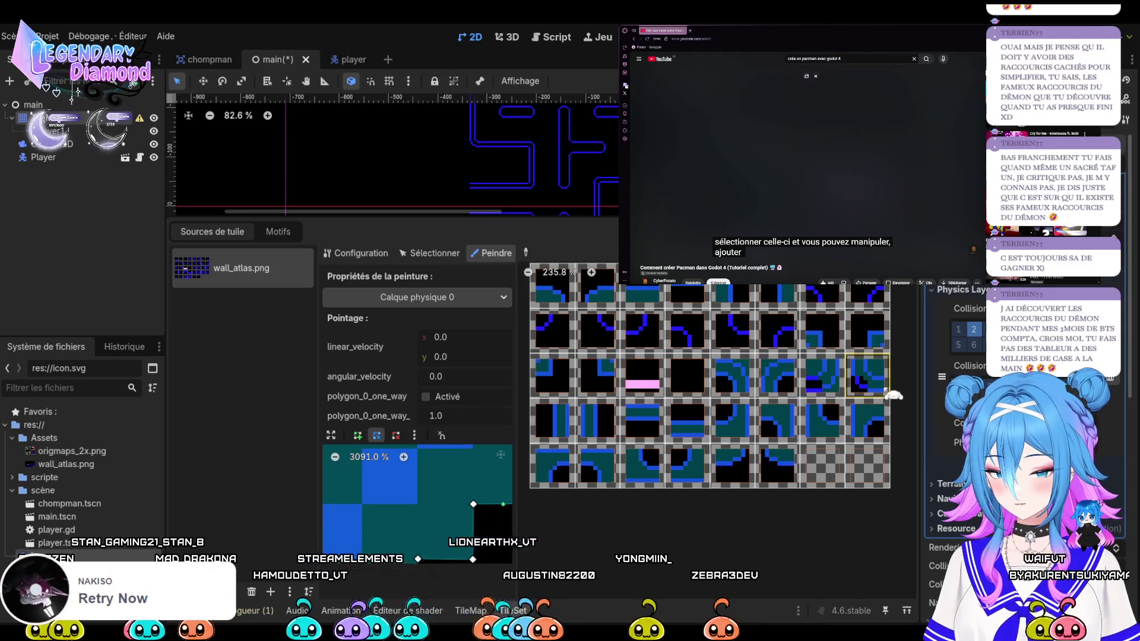
left_click(875, 384)
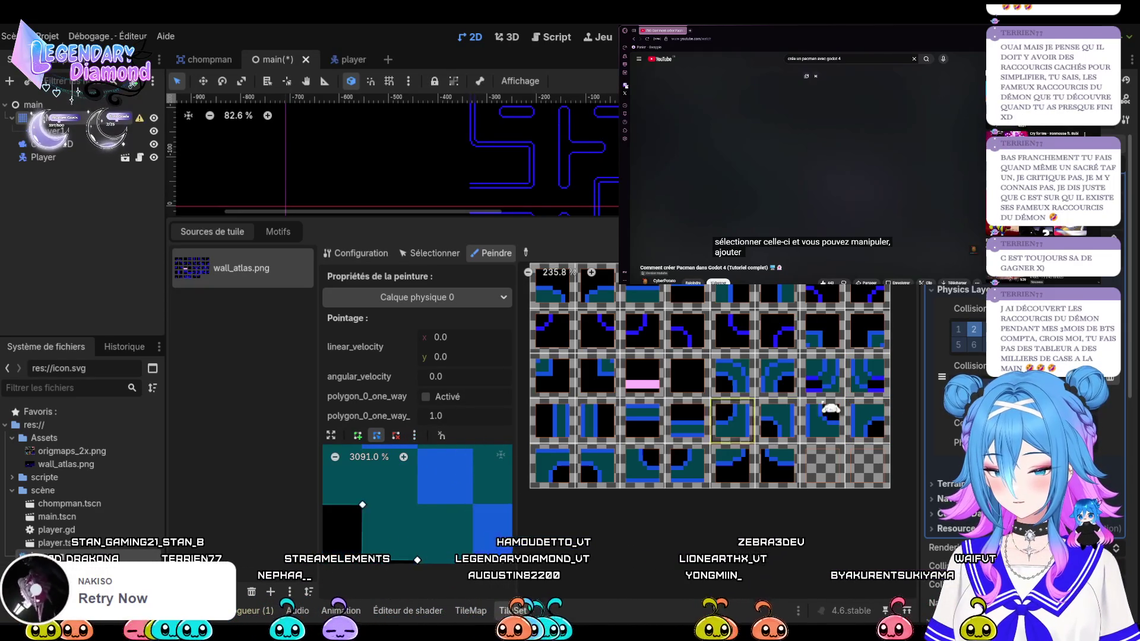
left_click(839, 386)
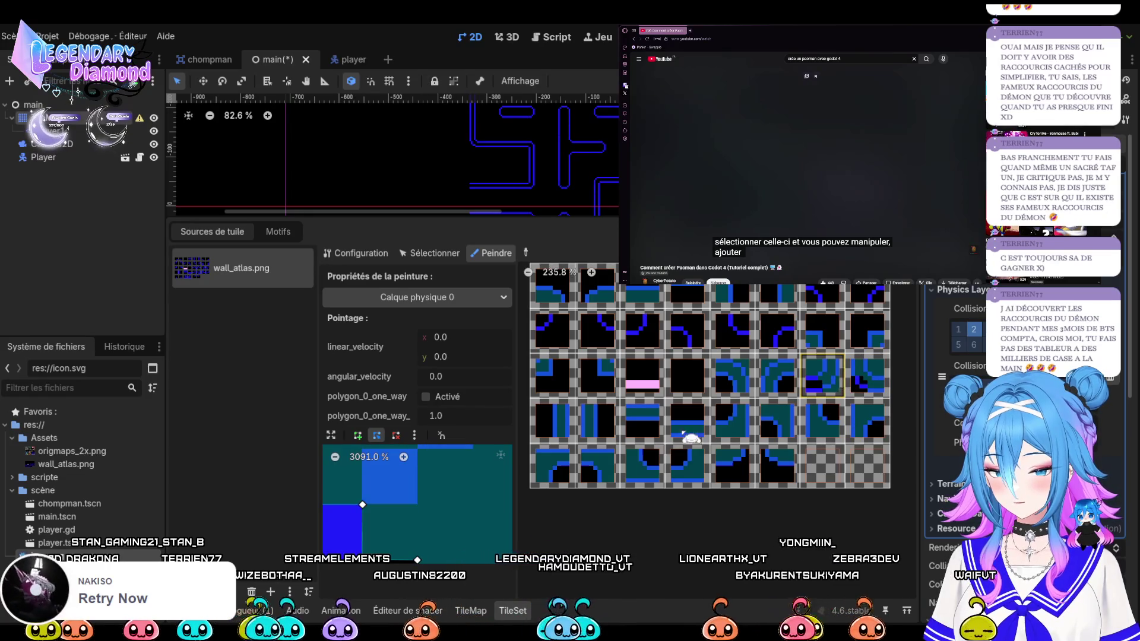
left_click(615, 440)
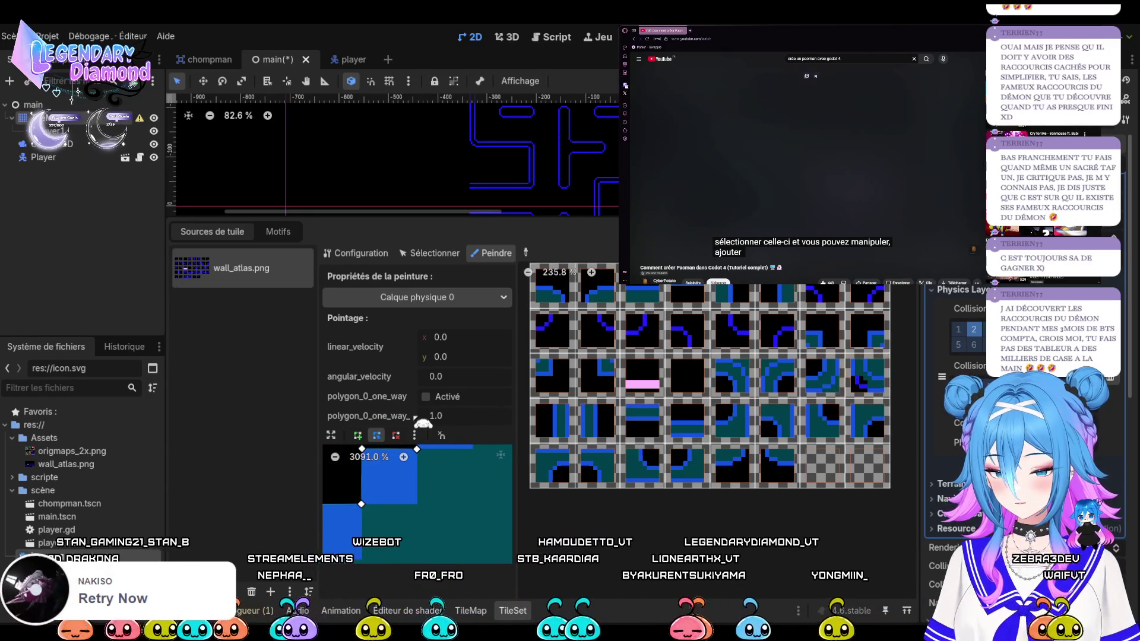
scroll(501, 524, "right", 2)
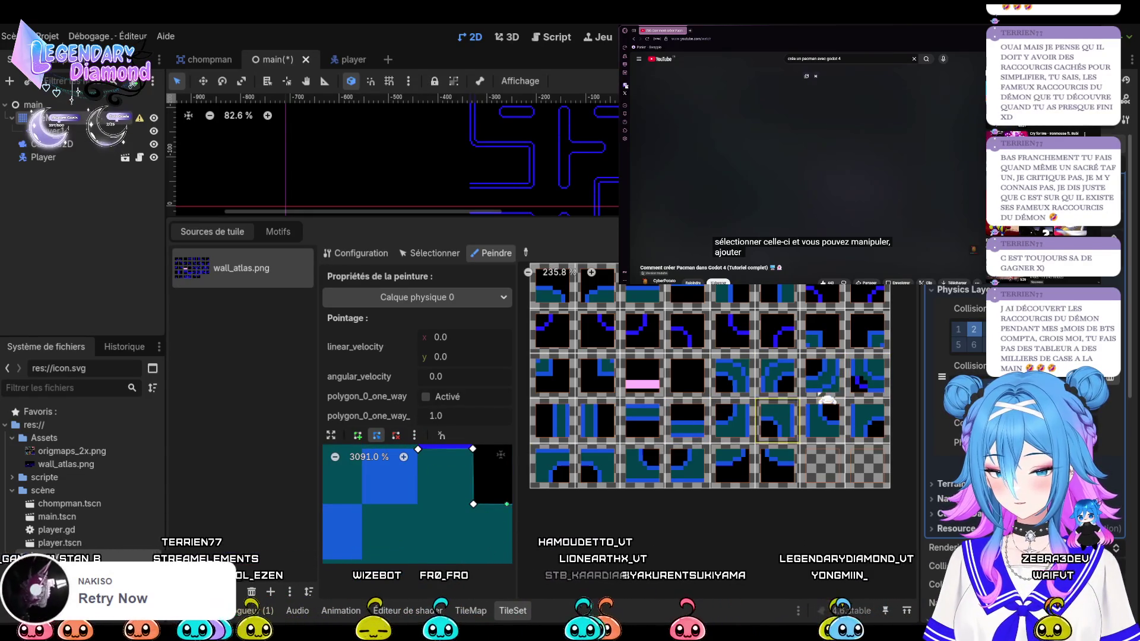
scroll(375, 501, "right", 2)
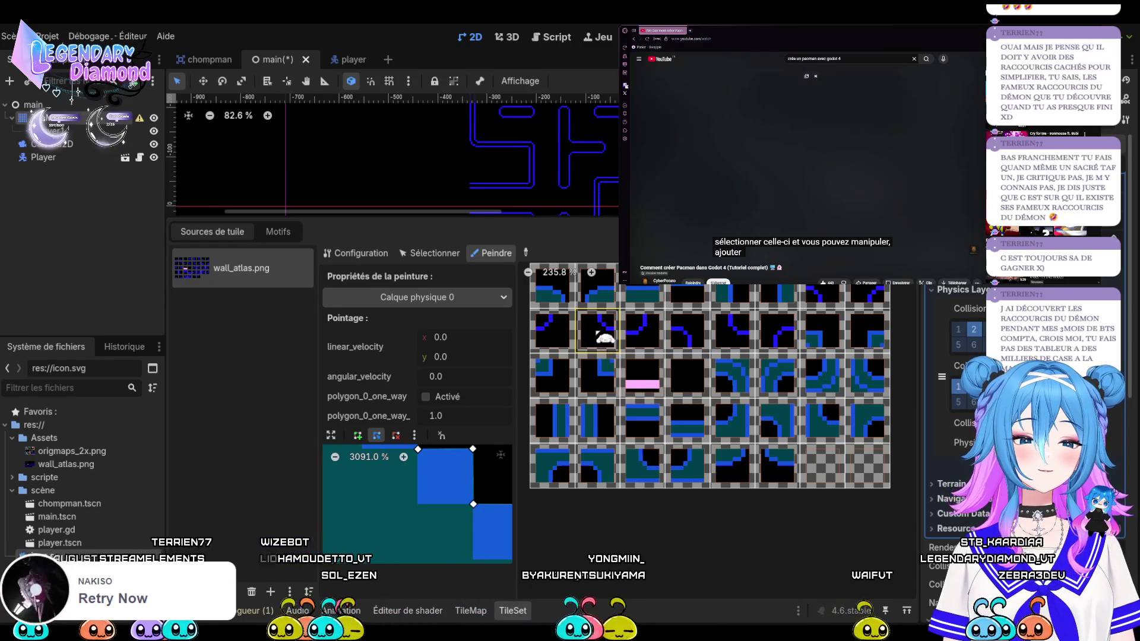
left_click(624, 384)
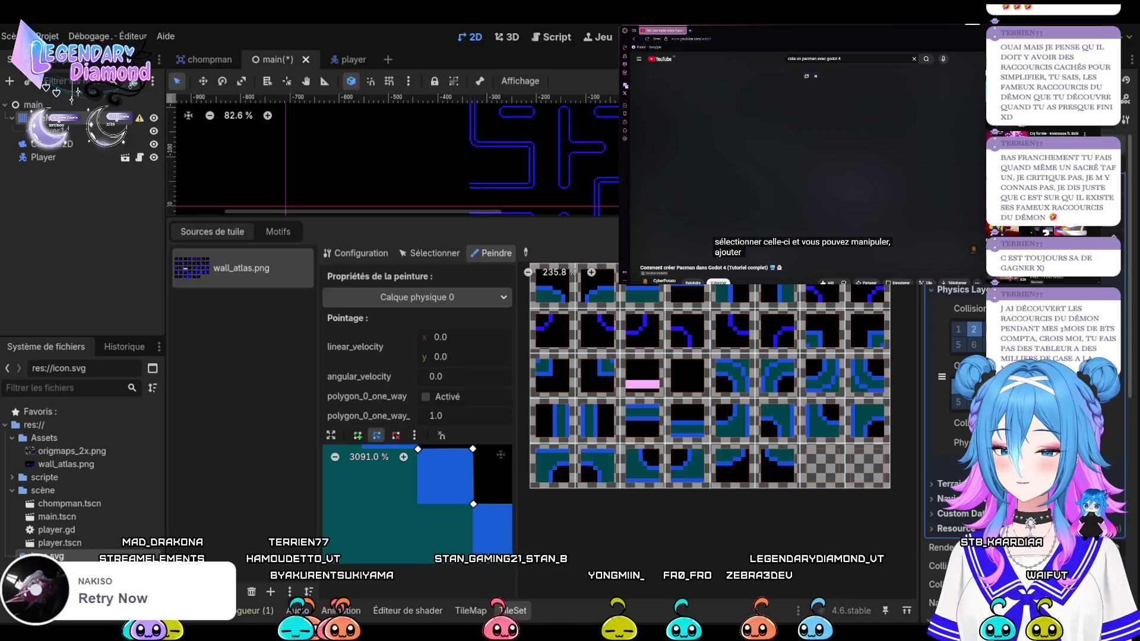
key("F5")
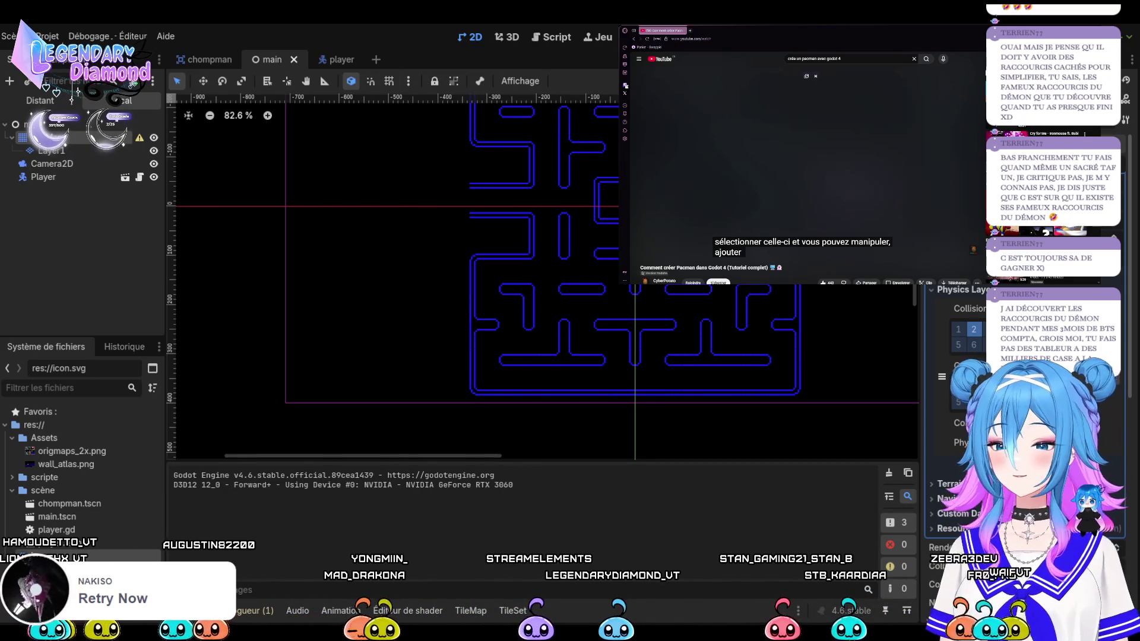
left_click(339, 60)
In the player's Collision settings, enable mask layer 2 and disable mask layer 1
left_click(83, 137)
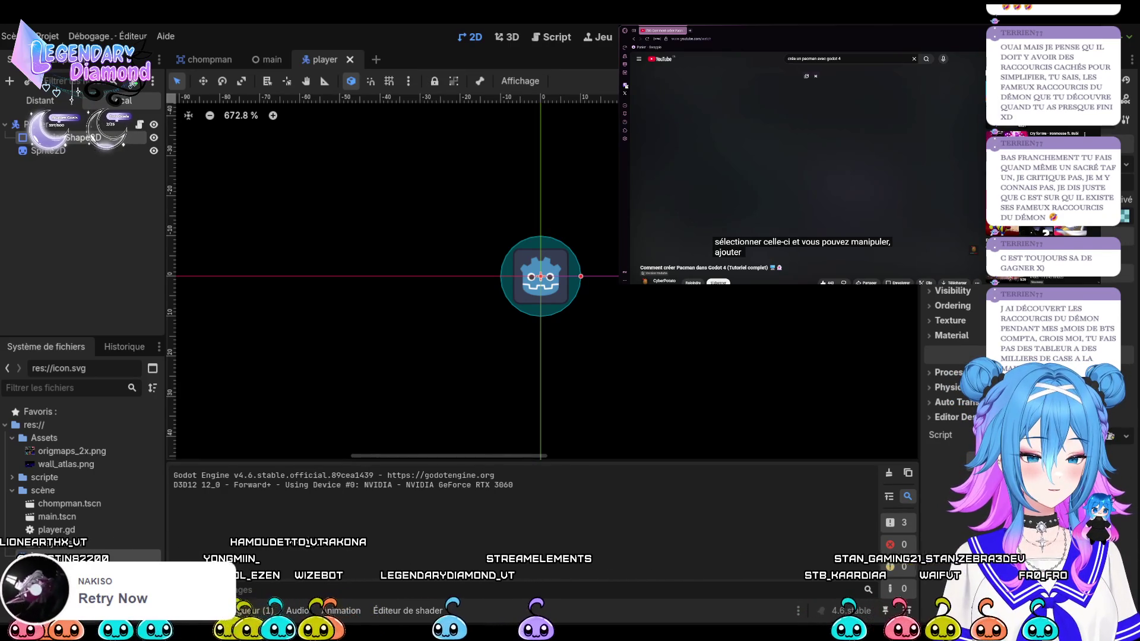
left_click(945, 305)
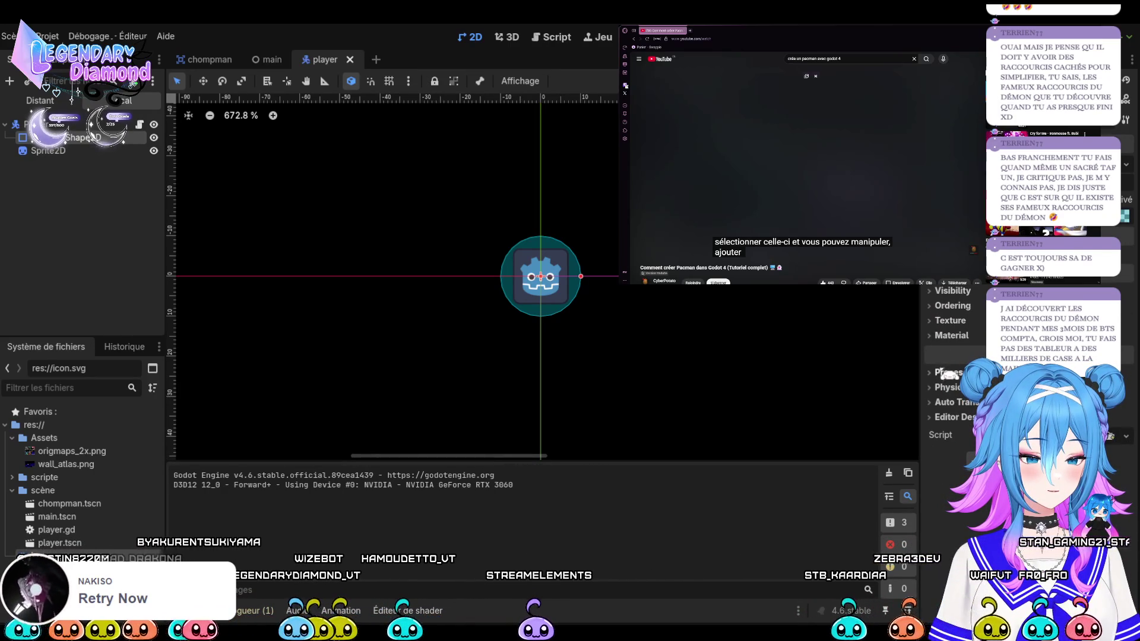
left_click(950, 389)
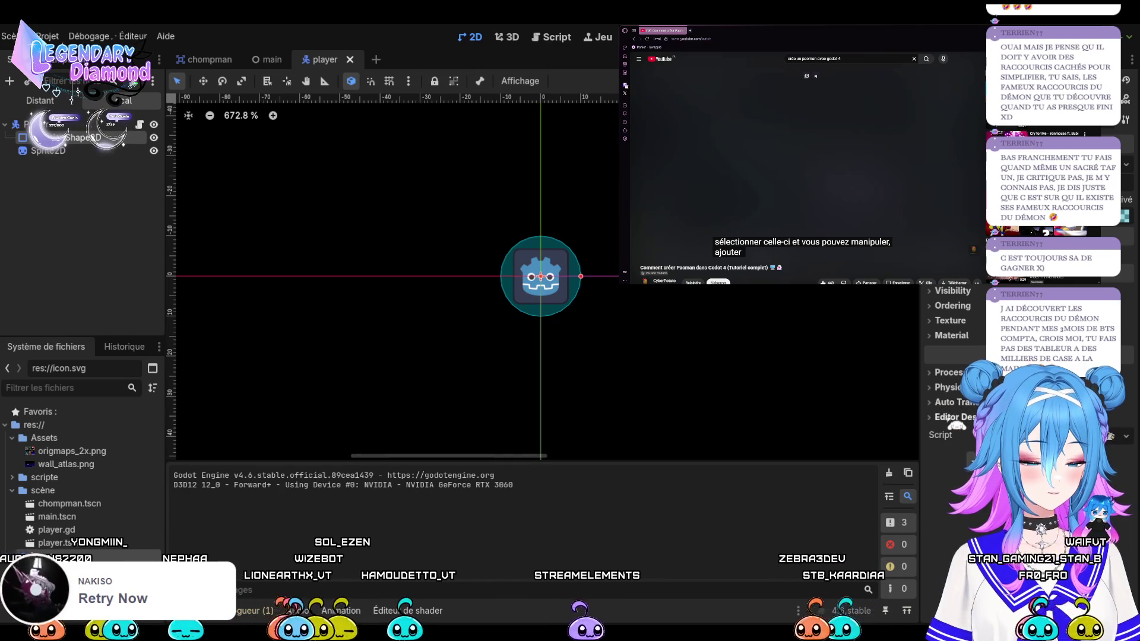
scroll(950, 389, "up", 5)
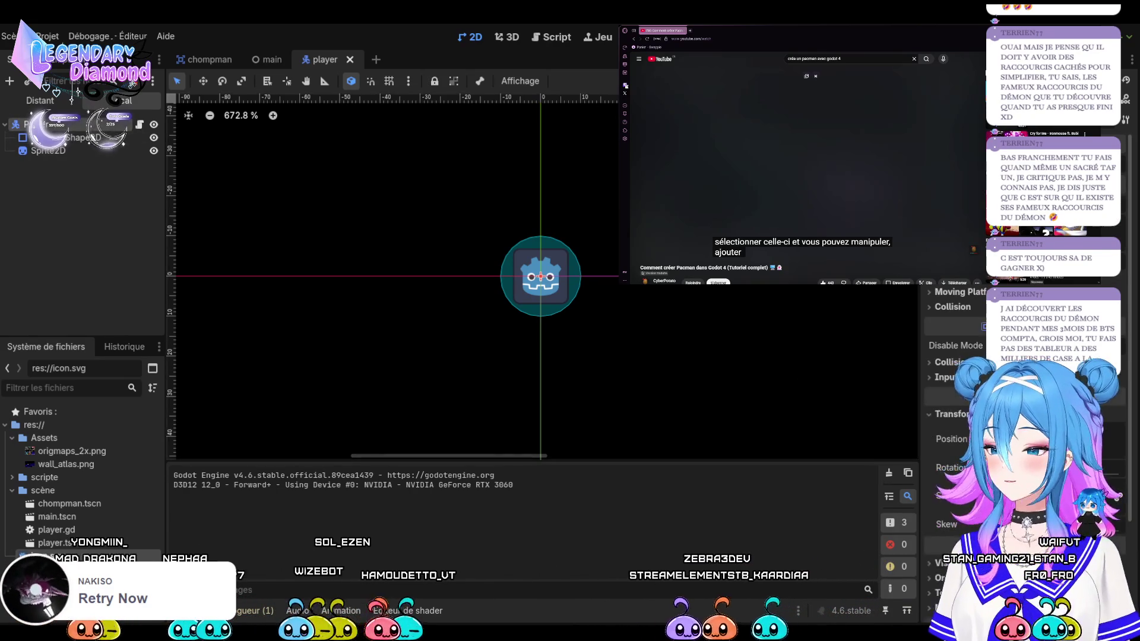
left_click(952, 362)
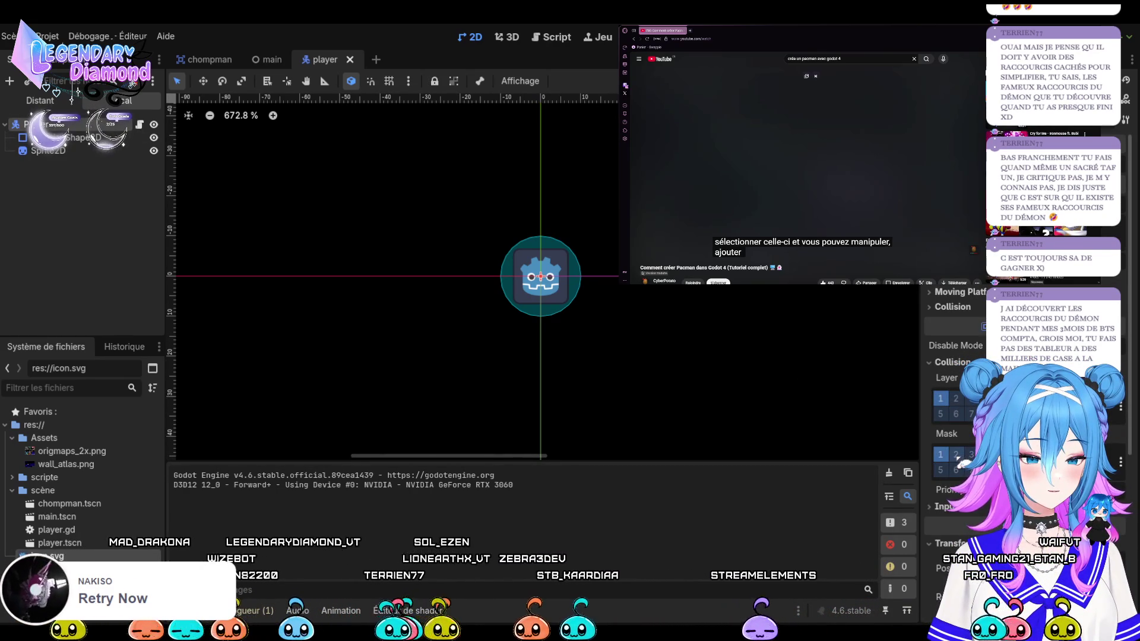
left_click(956, 456)
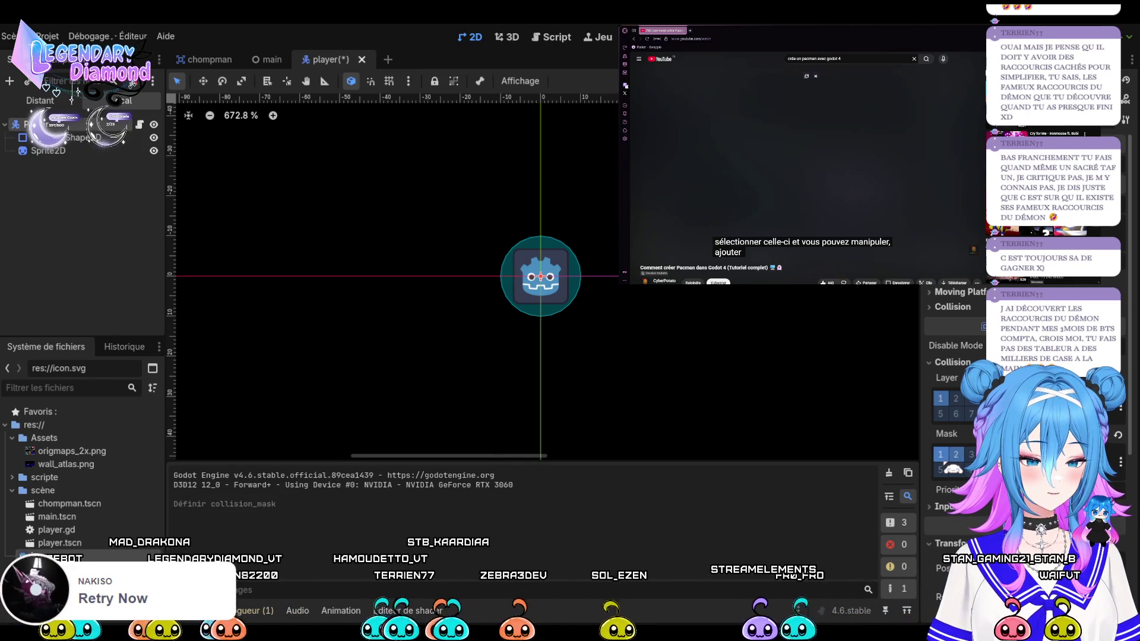
left_click(941, 454)
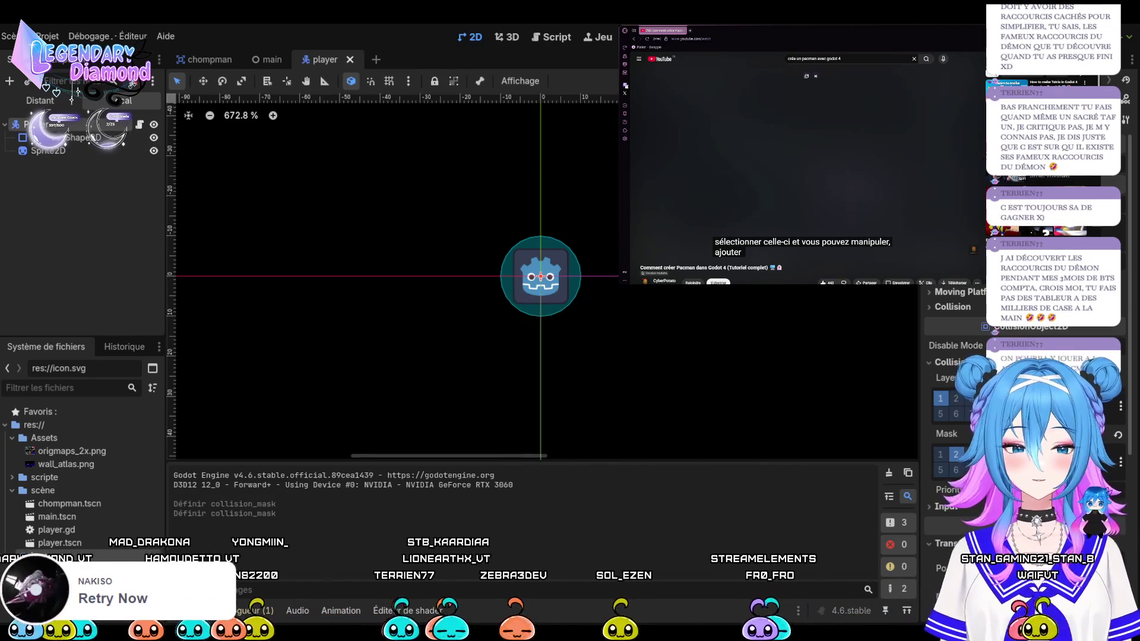
Clear the output log, change the player's collision layer bit, and save the player scene with Ctrl+S
key("ctrl+shift+k")
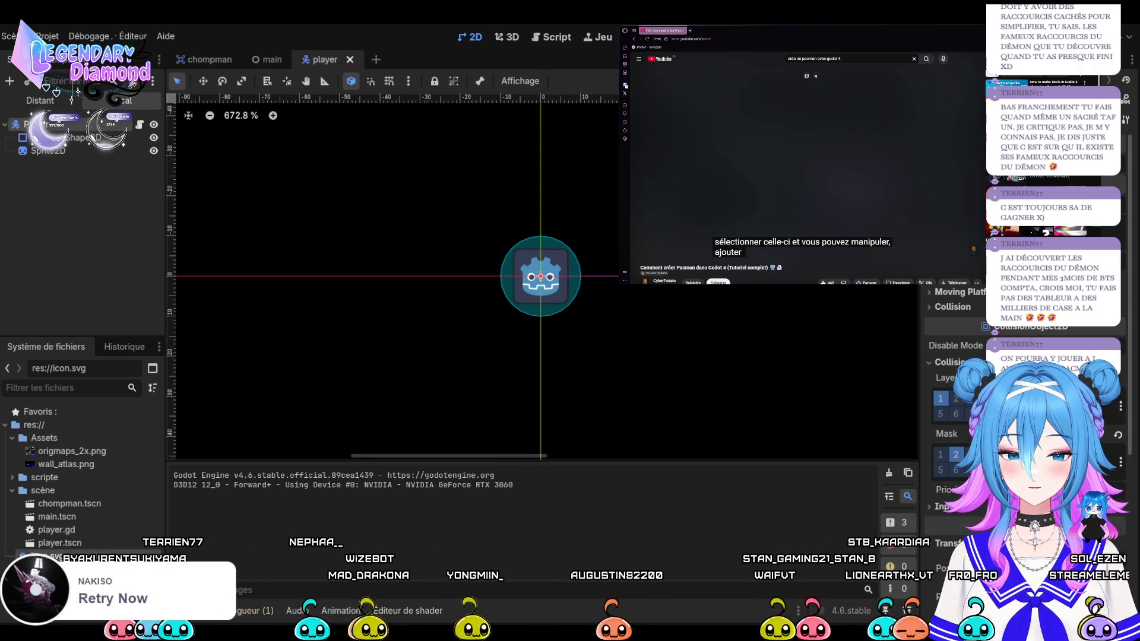
left_click(957, 453)
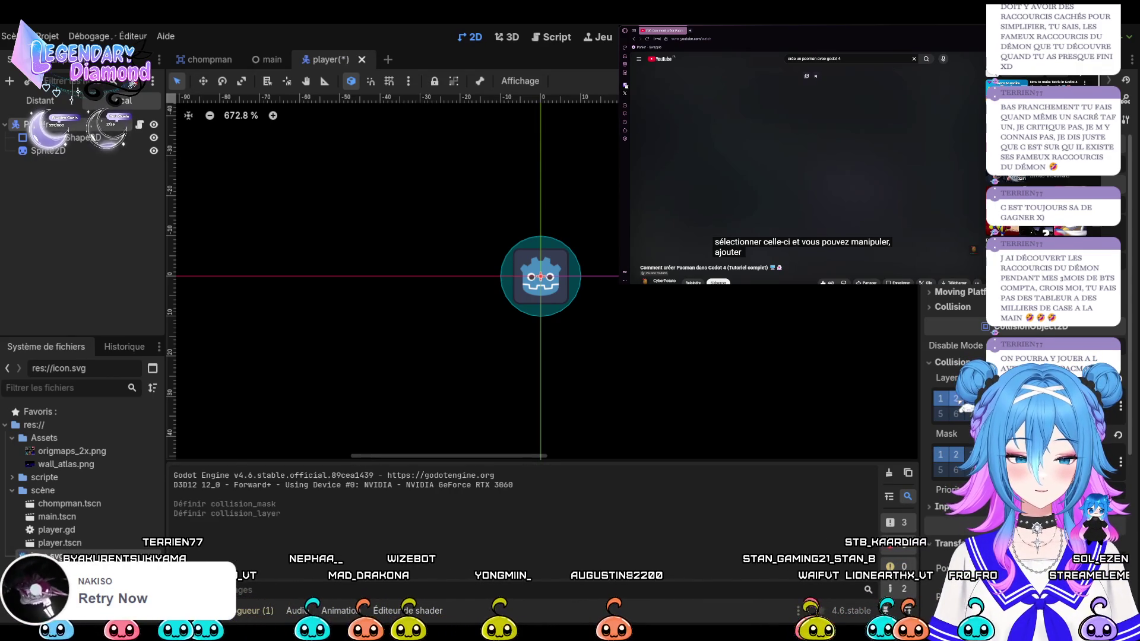
left_click(956, 454)
key("ctrl+s")
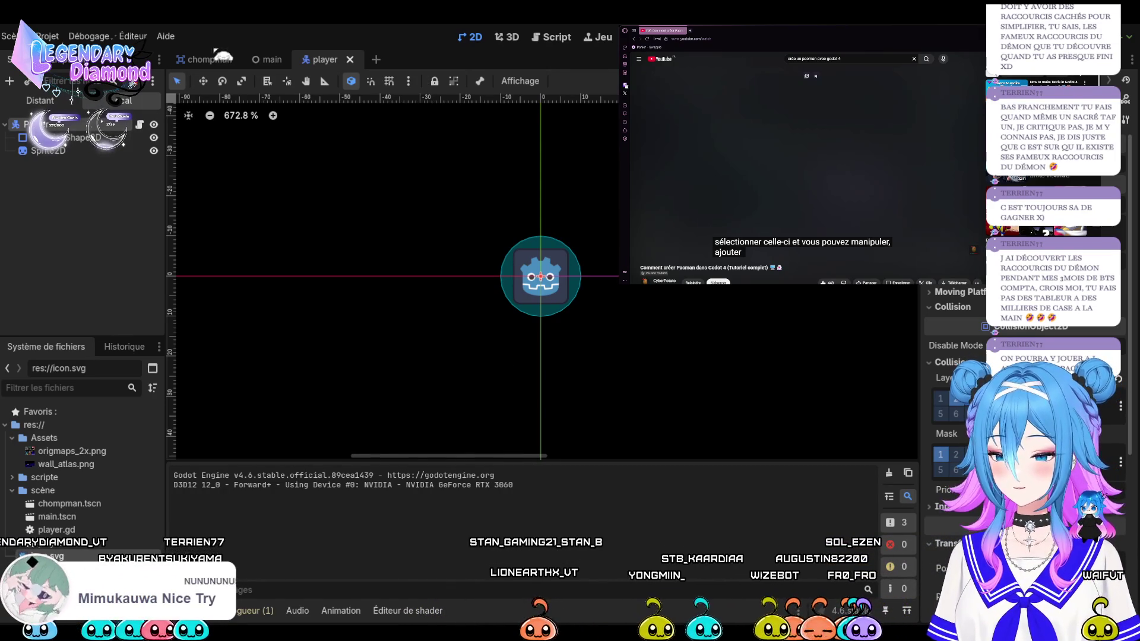
left_click(268, 59)
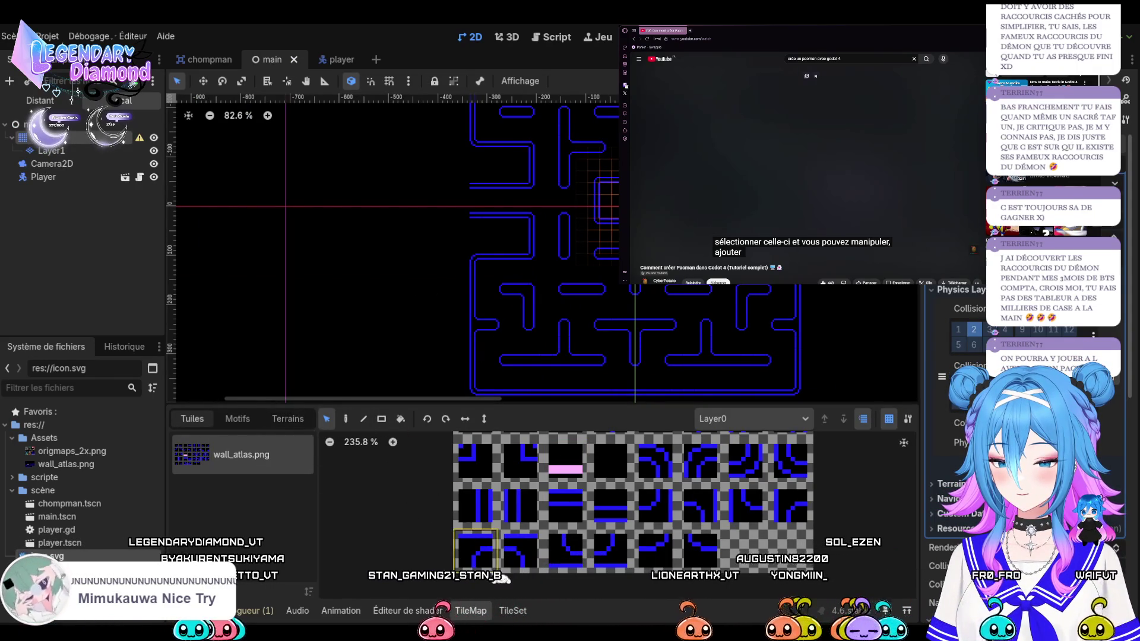
left_click(512, 611)
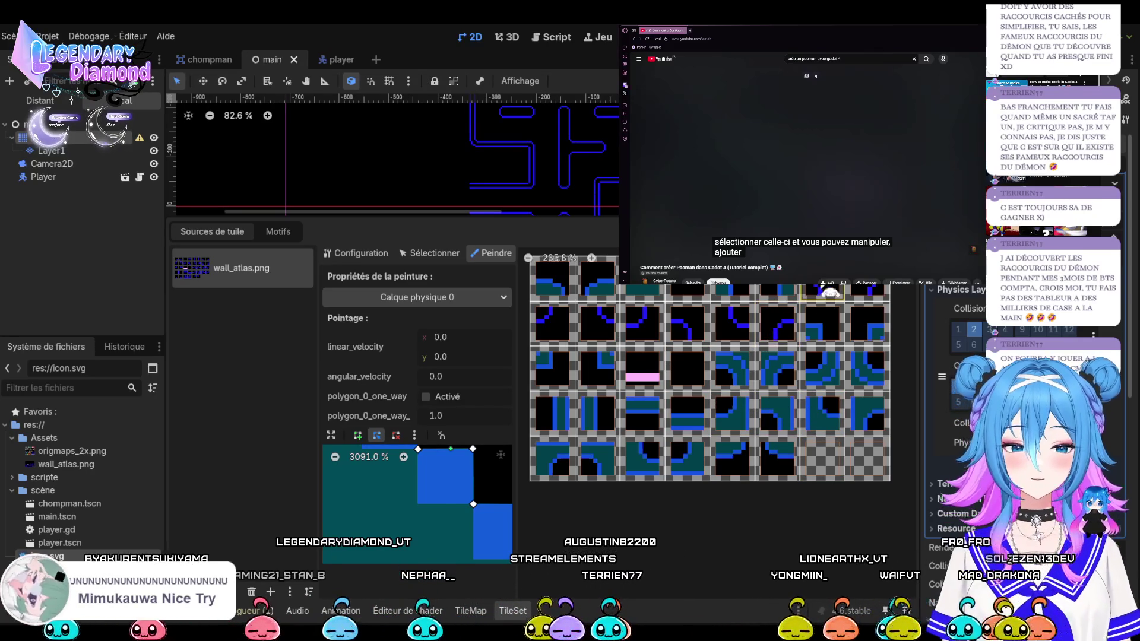
Clear the wall tile's collision fill, enlarge the polygon editor, and drag vertex 0:6 inward
left_click(449, 472)
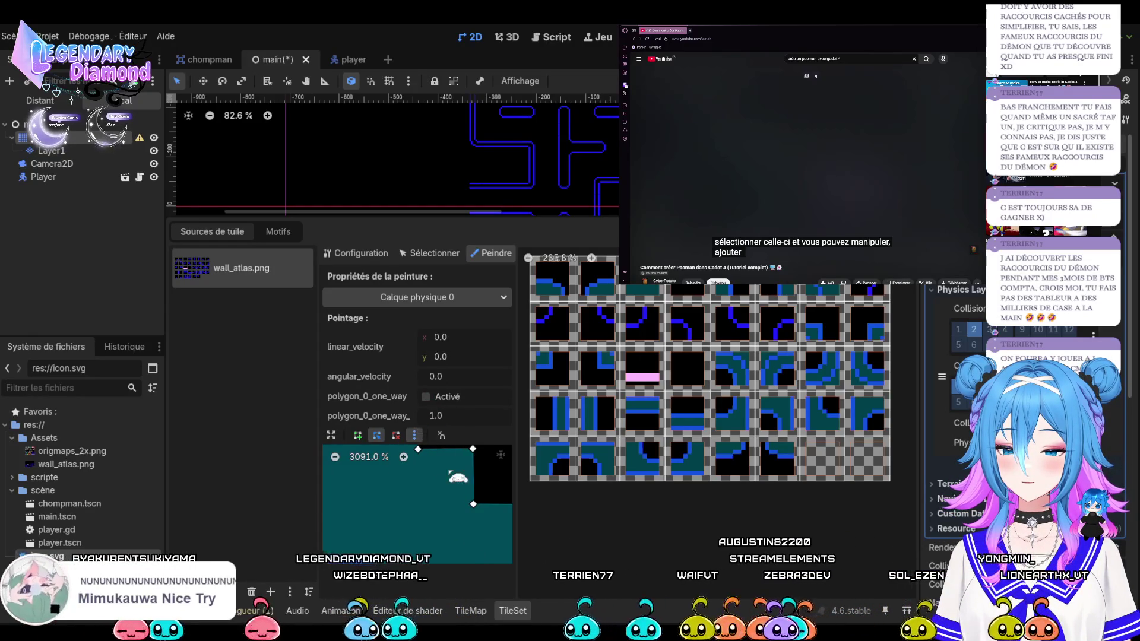
scroll(450, 473, "up", 2)
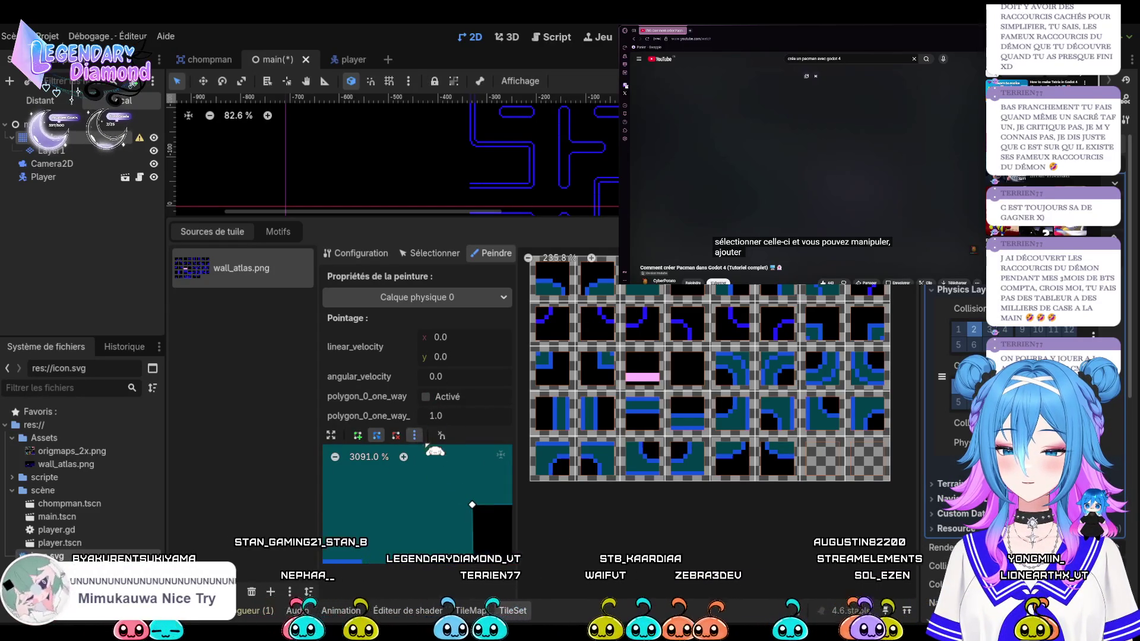
scroll(463, 487, "right", 4)
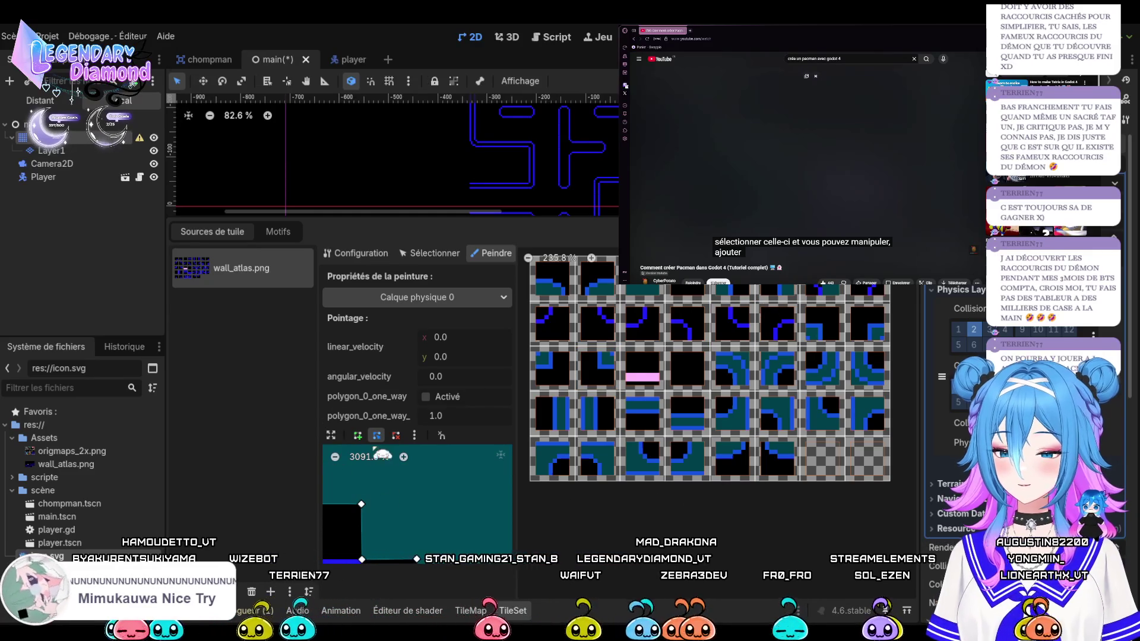
left_click(331, 436)
mouse_move(487, 418)
left_mouse_down()
mouse_move(452, 443)
mouse_move(435, 475)
left_mouse_up()
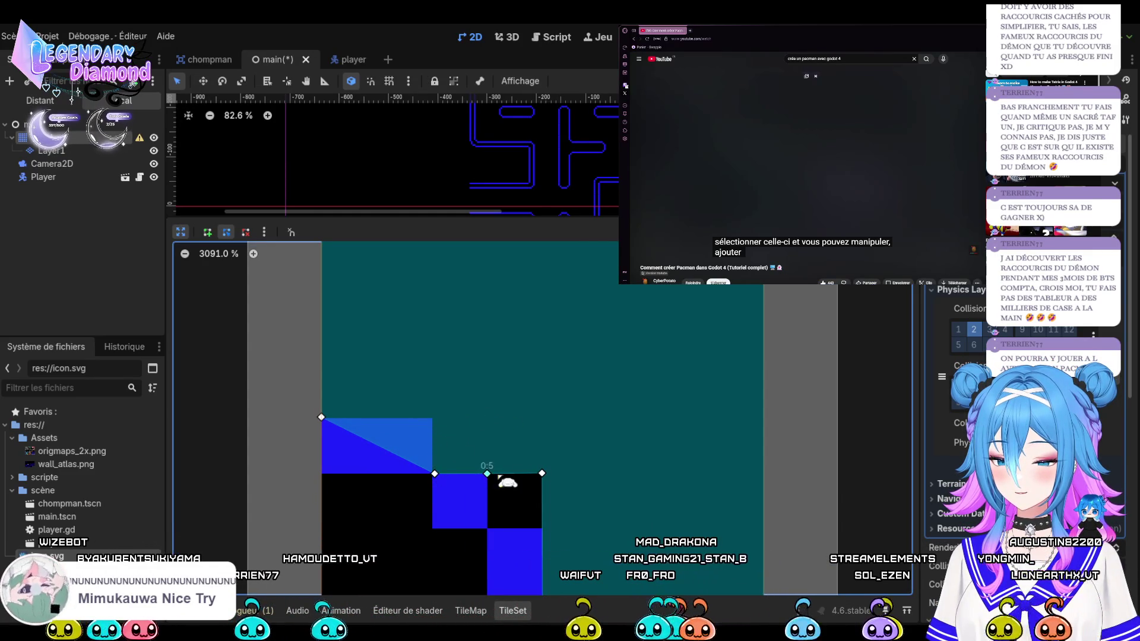
Try reworking the tile's collision polygon, then remove the existing polygon from the tile
left_click_drag(542, 474, 524, 490)
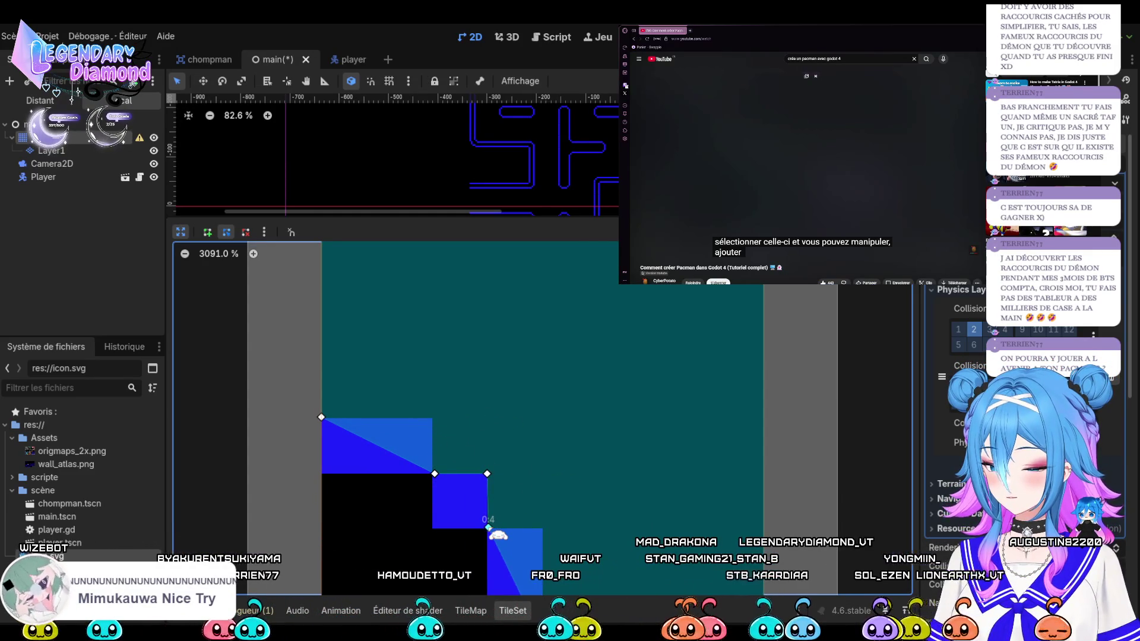
left_click(207, 232)
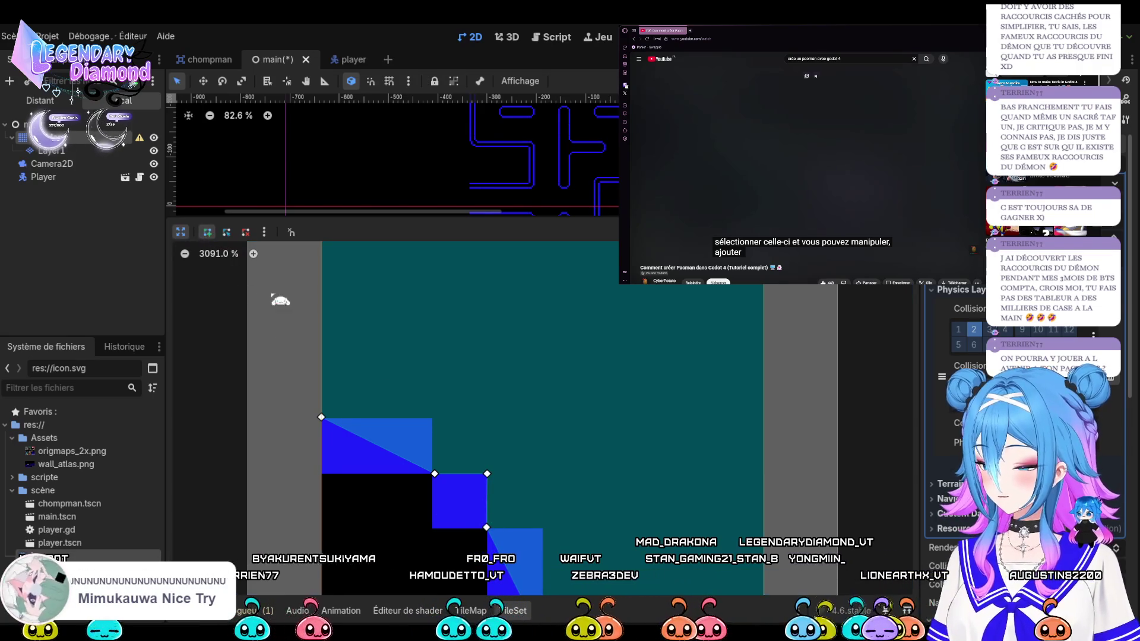
left_click(432, 418)
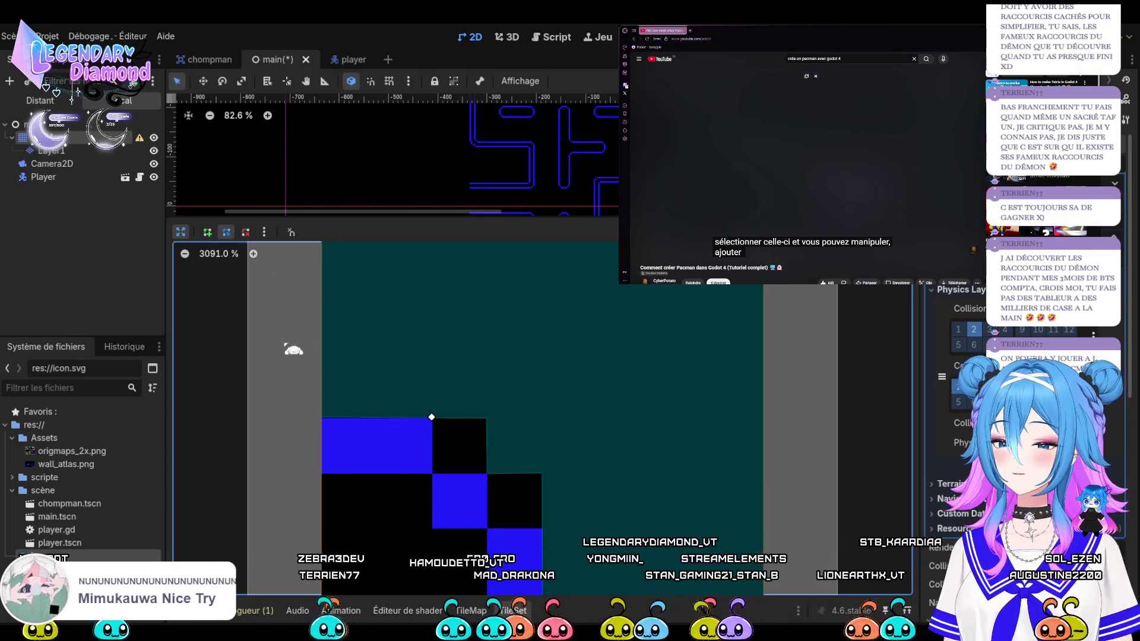
left_click(226, 233)
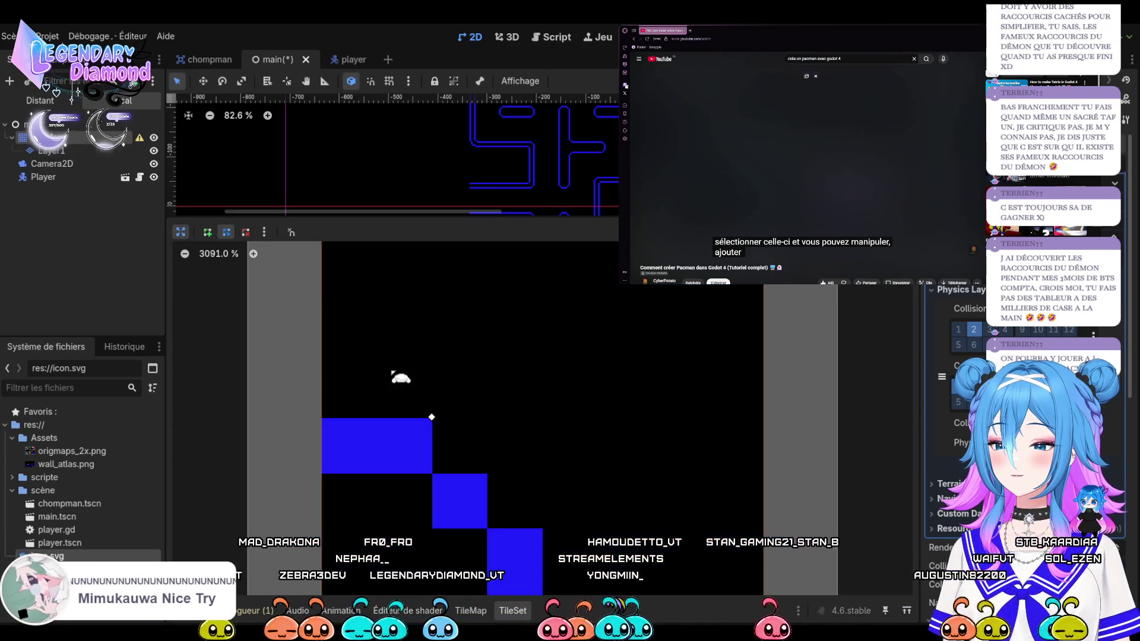
left_click(433, 419)
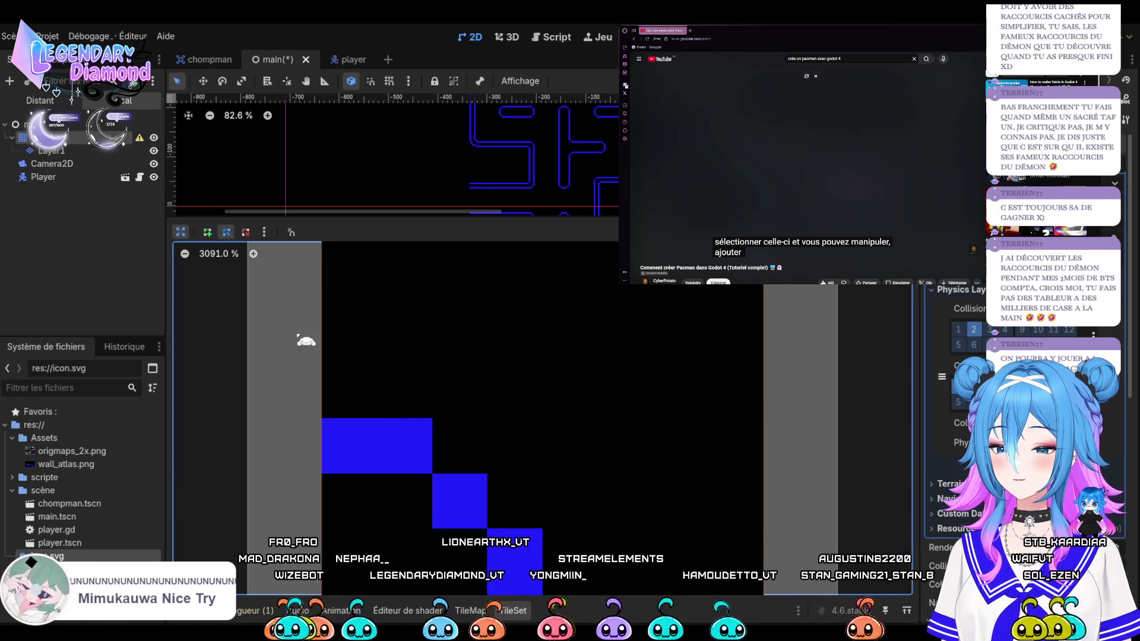
left_click(208, 232)
left_click(432, 417)
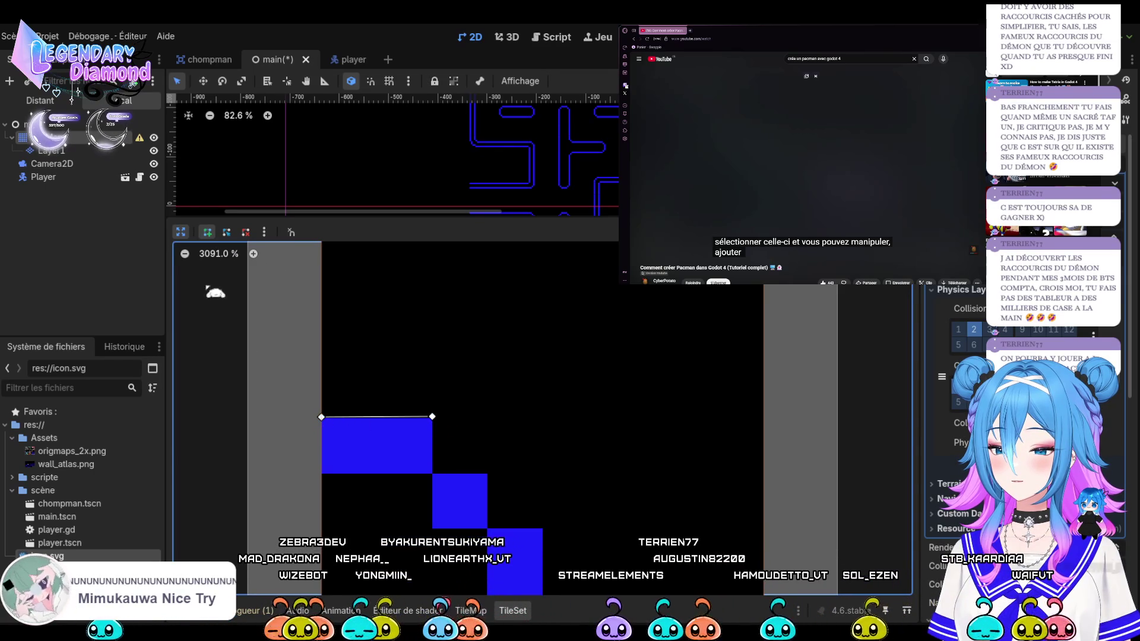
scroll(544, 417, "down", 2)
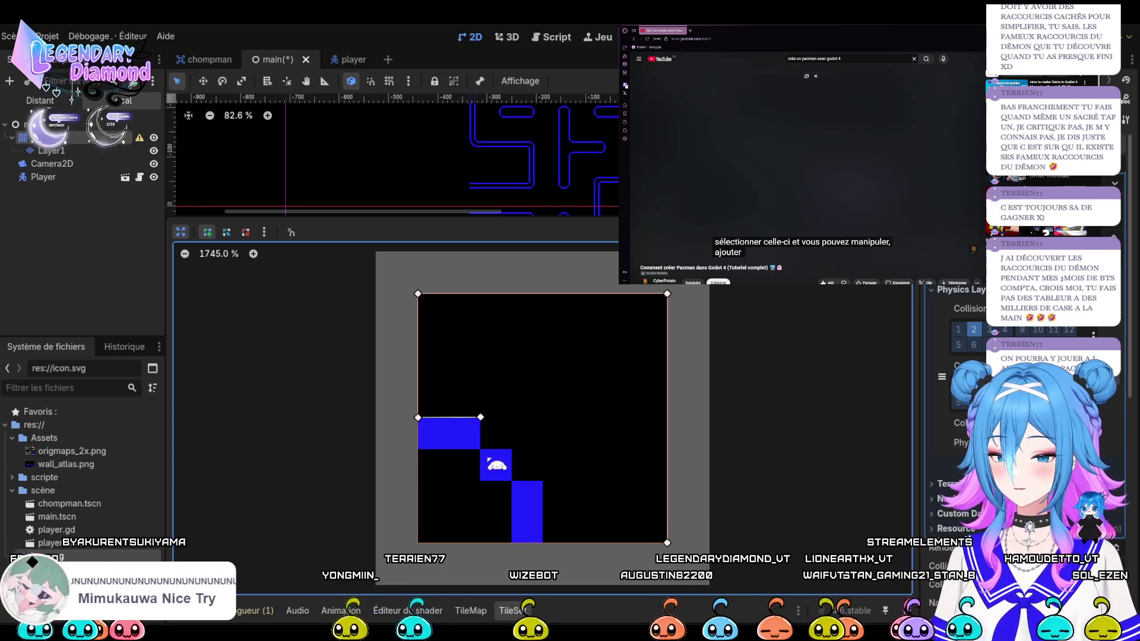
left_click(497, 465)
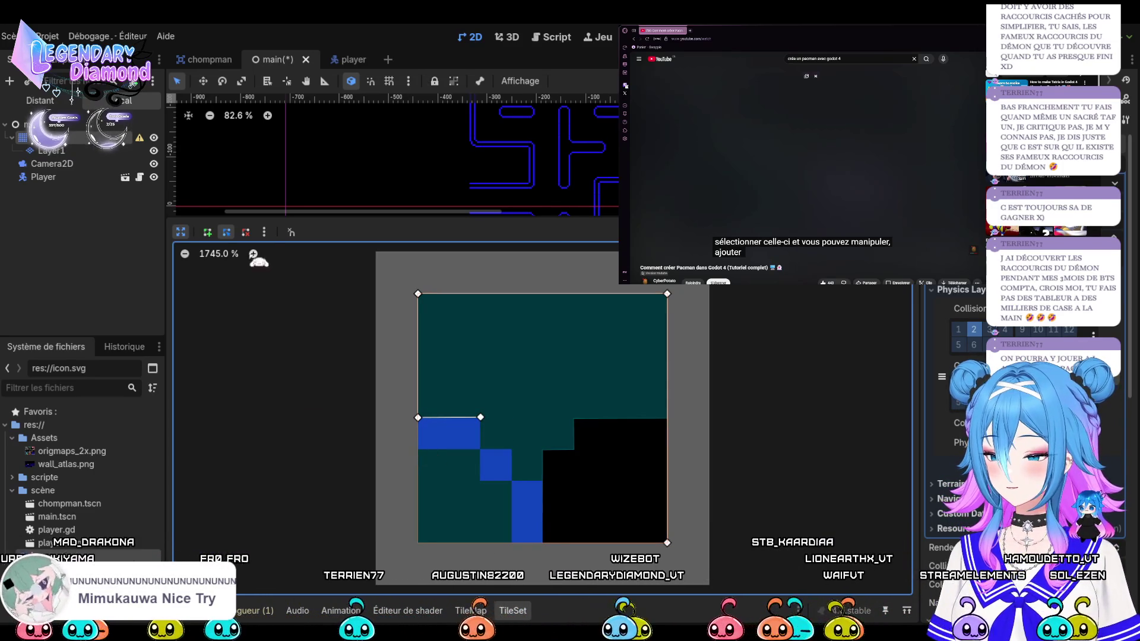
left_click(447, 435)
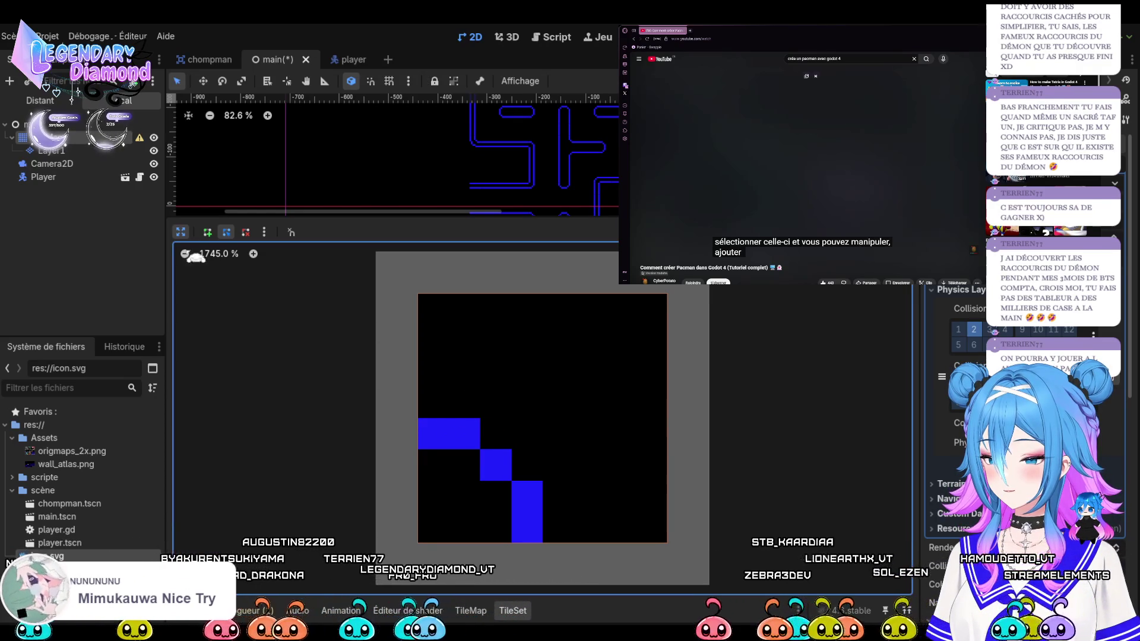
Trace a new polygon down the blue steps and close it at the tile's top-left corner
left_click(207, 232)
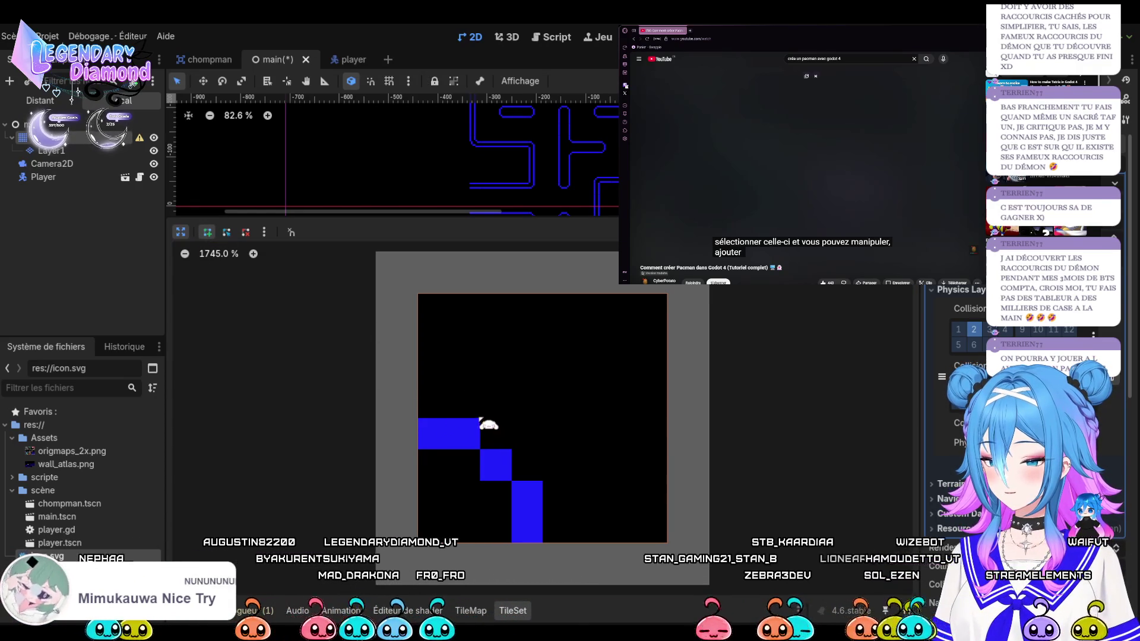
left_click(478, 418)
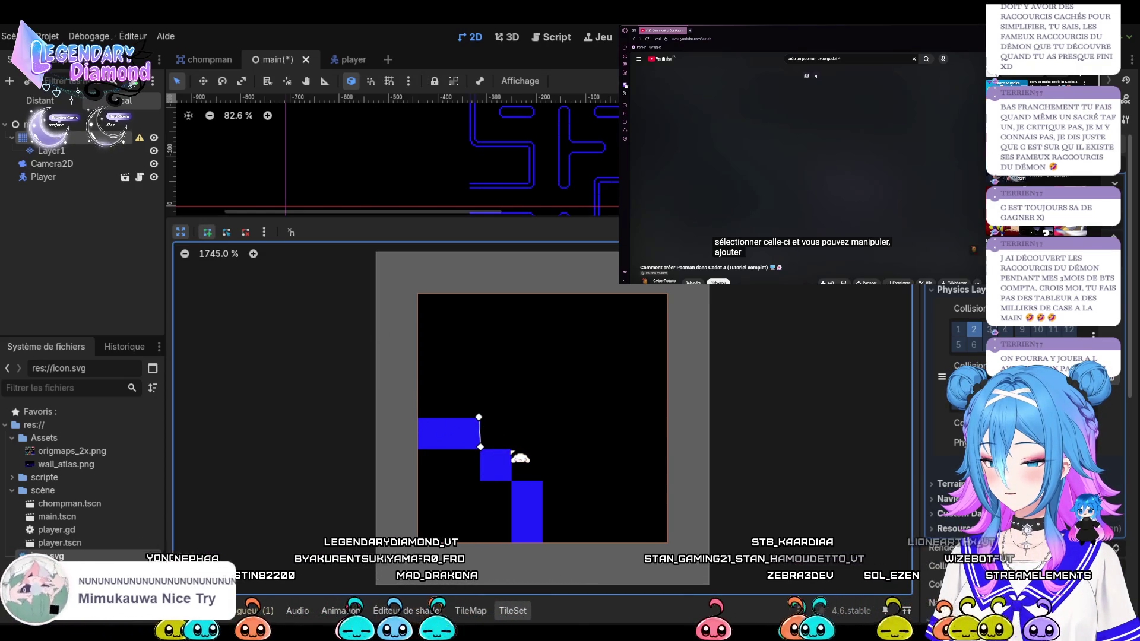
left_click(511, 451)
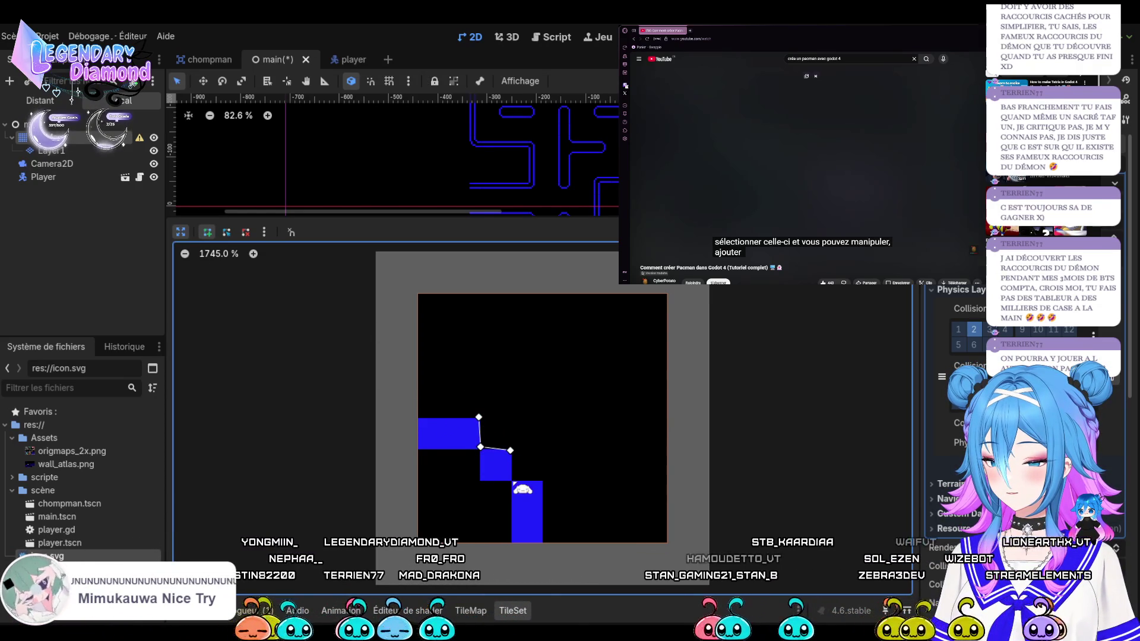
left_click(512, 479)
left_click(540, 479)
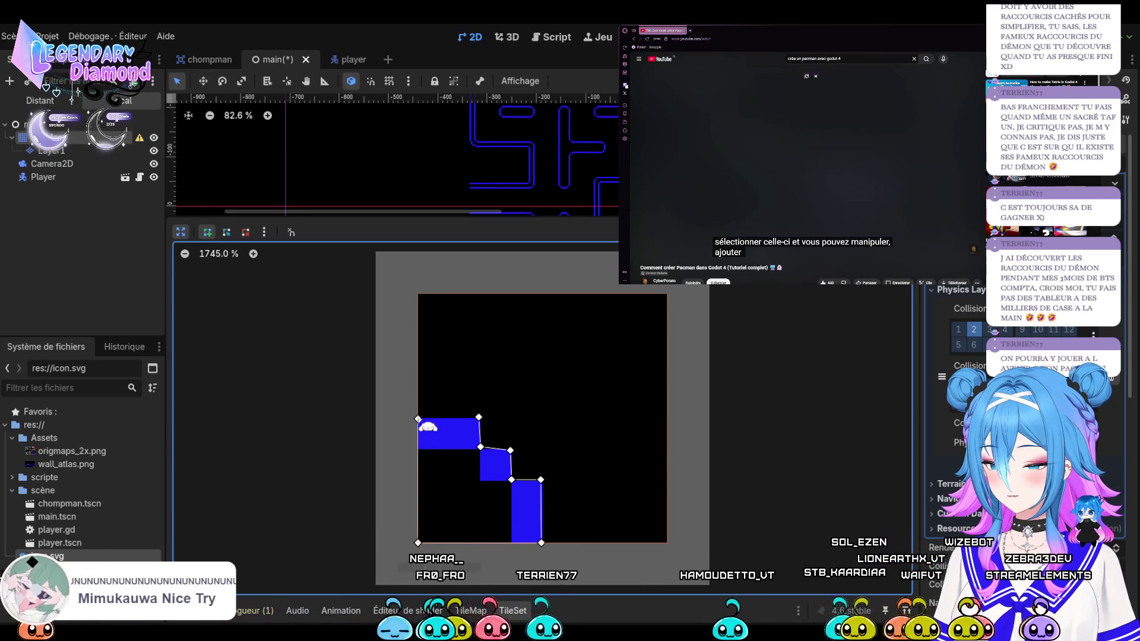
left_click(418, 419)
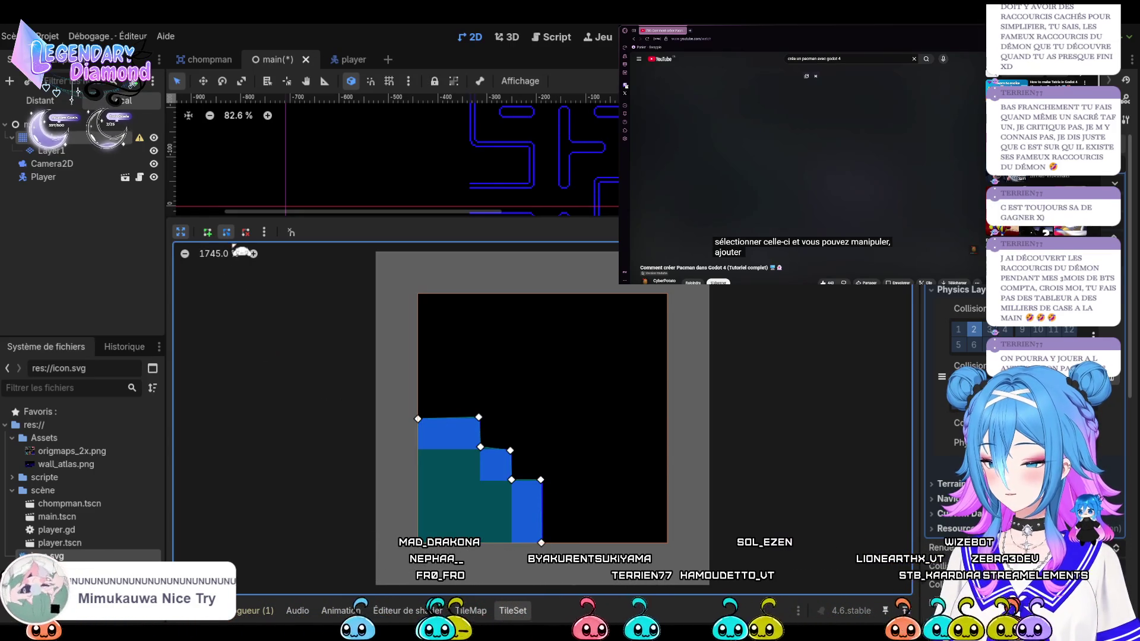
Snap the staircase polygon's corner points onto the tile and wall-block edges
scroll(535, 418, "up", 3)
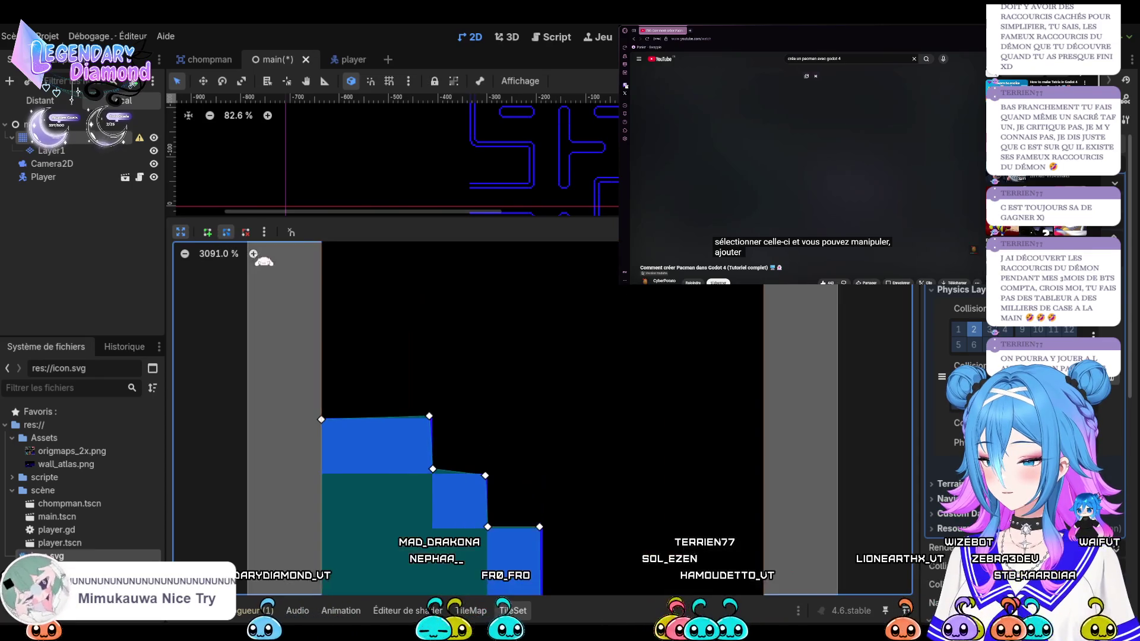
left_click_drag(431, 419, 433, 420)
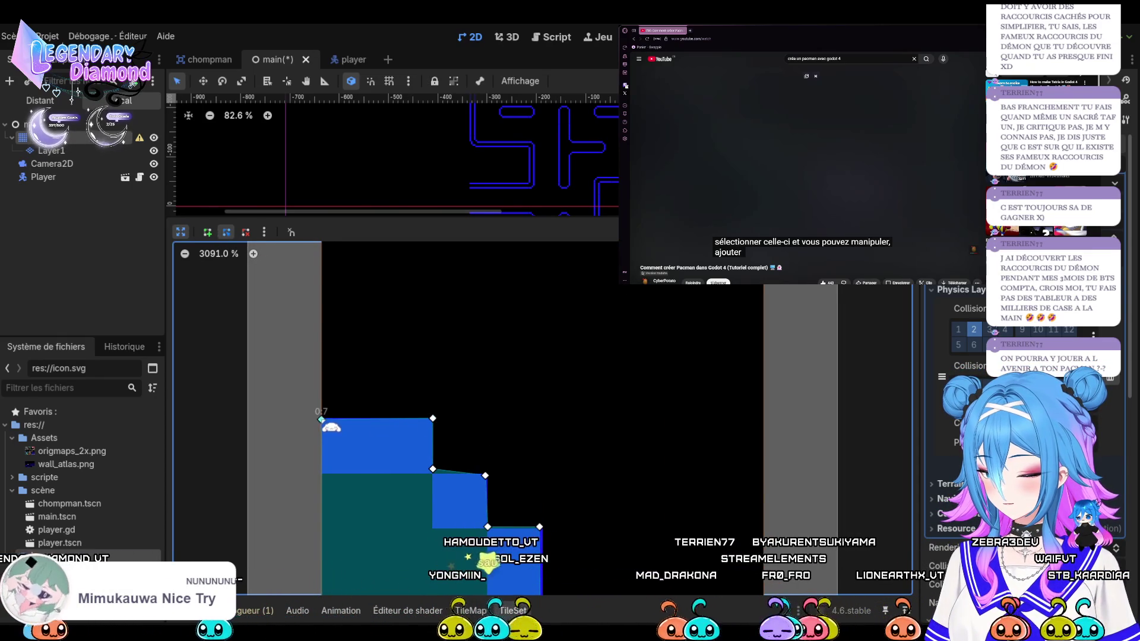
left_click_drag(433, 469, 432, 473)
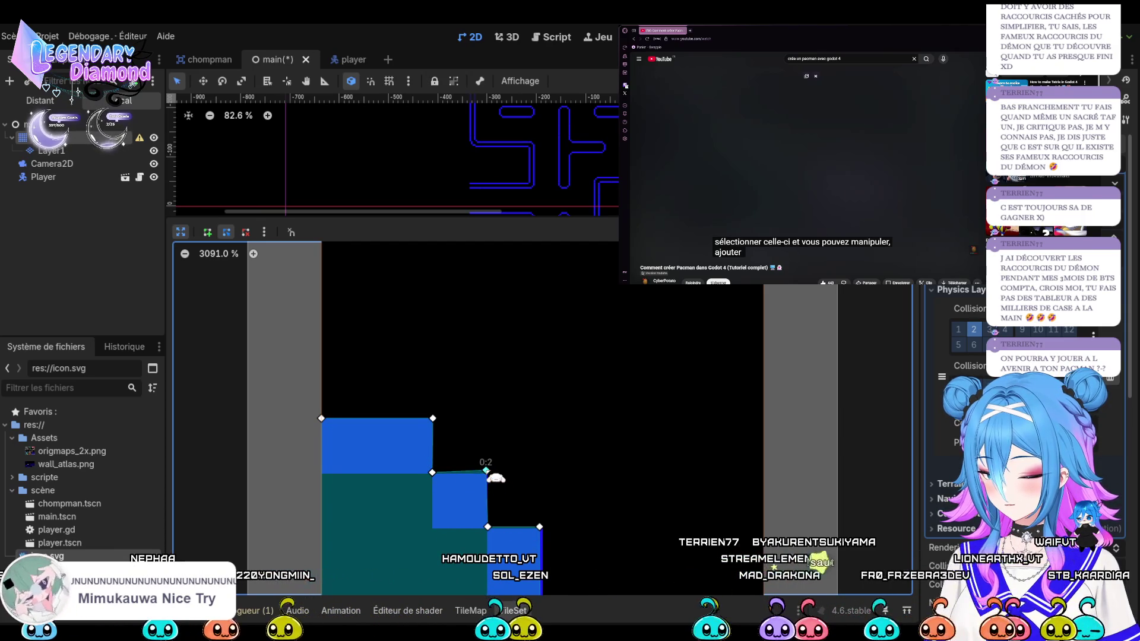
left_click_drag(485, 475, 488, 473)
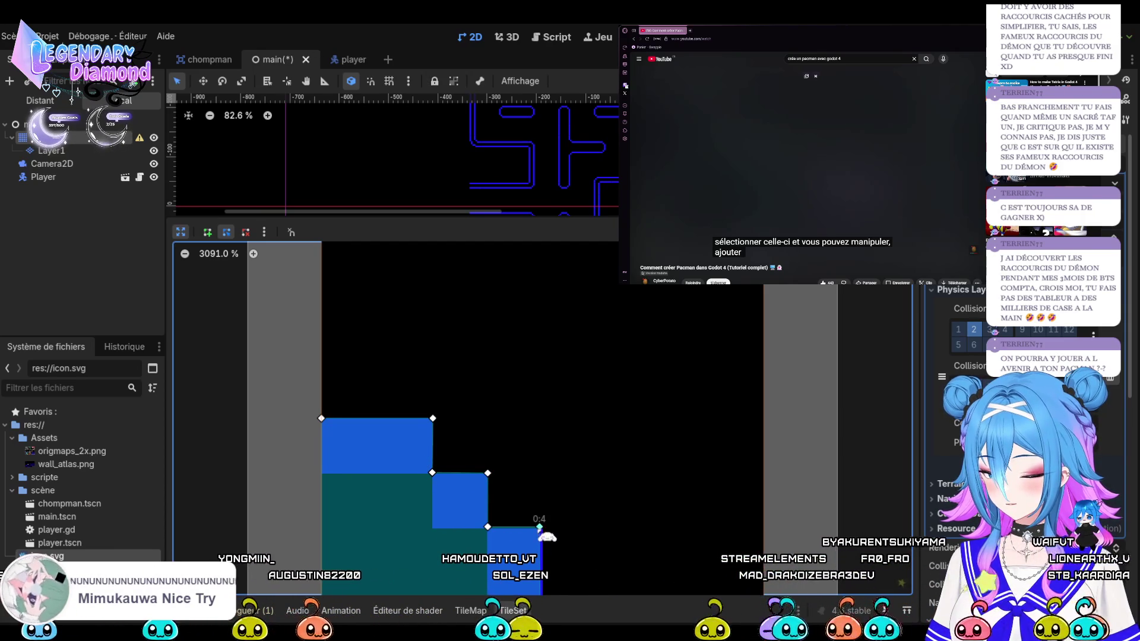
left_click_drag(540, 527, 543, 528)
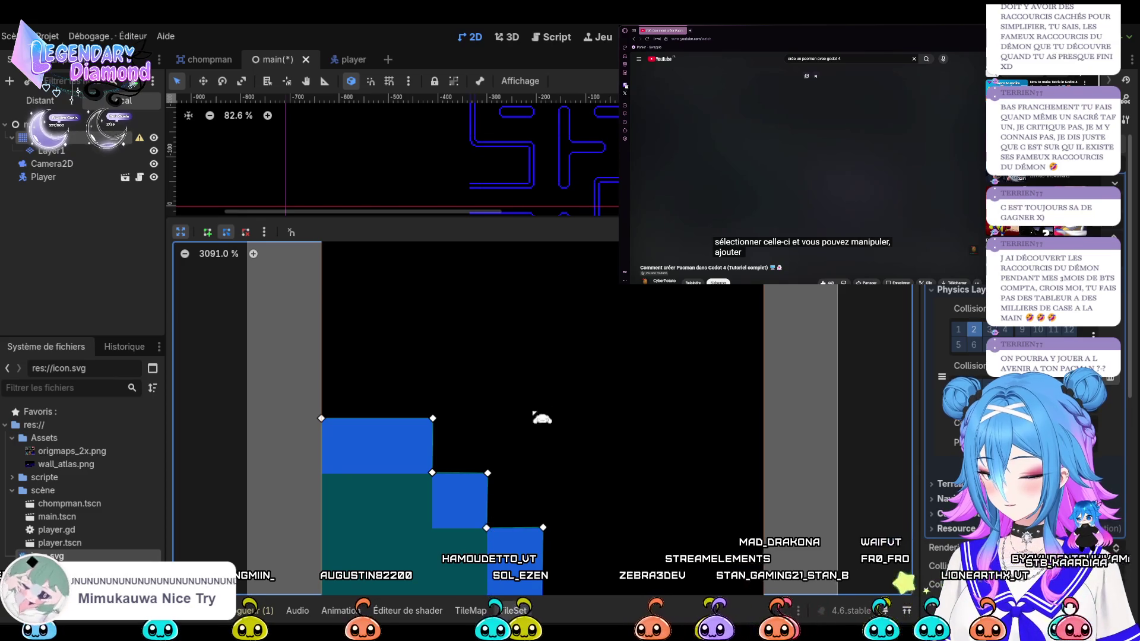
scroll(542, 418, "down", 3)
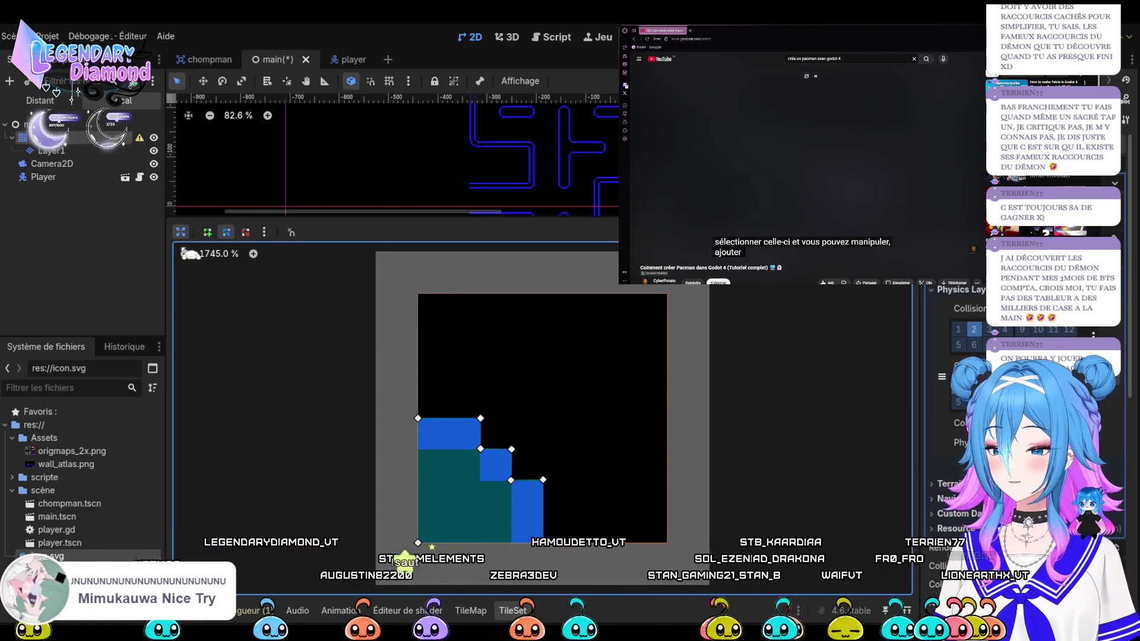
left_click(180, 232)
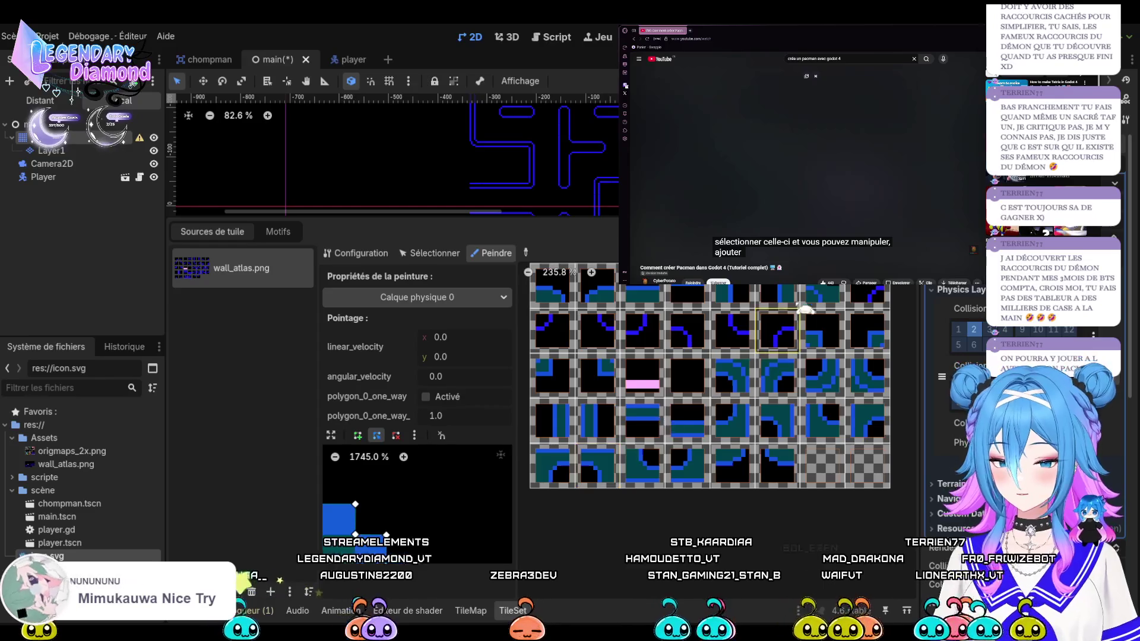
Flip the stepped collision shape, paint it onto five corner wall tiles, and enlarge one for editing
left_click(415, 435)
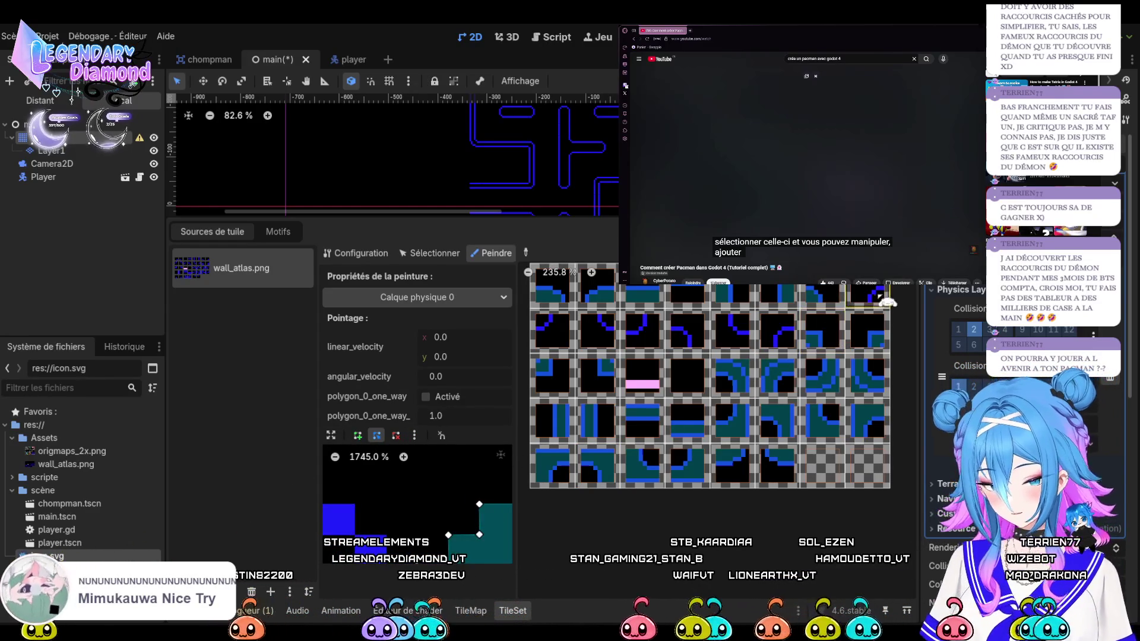
left_click(451, 523)
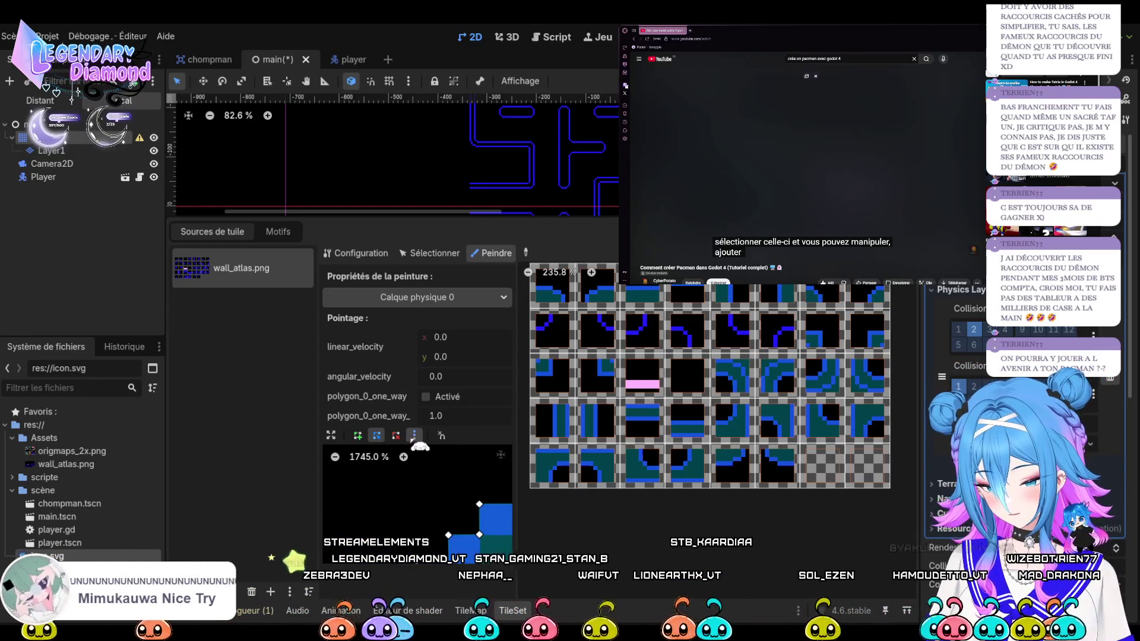
left_click(601, 377)
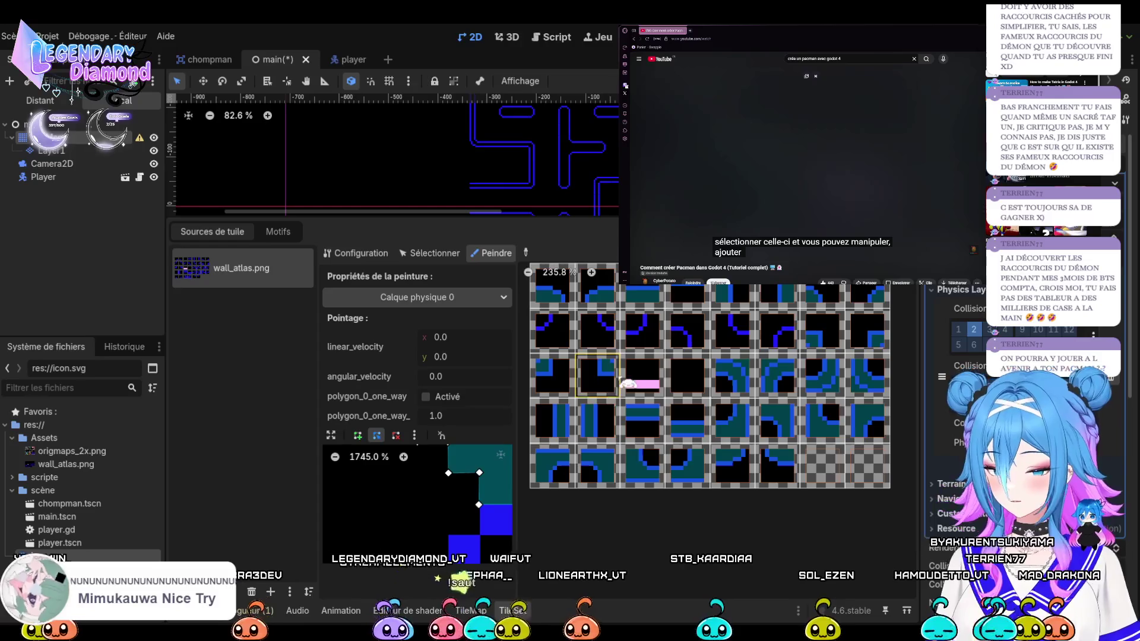
left_click(608, 338)
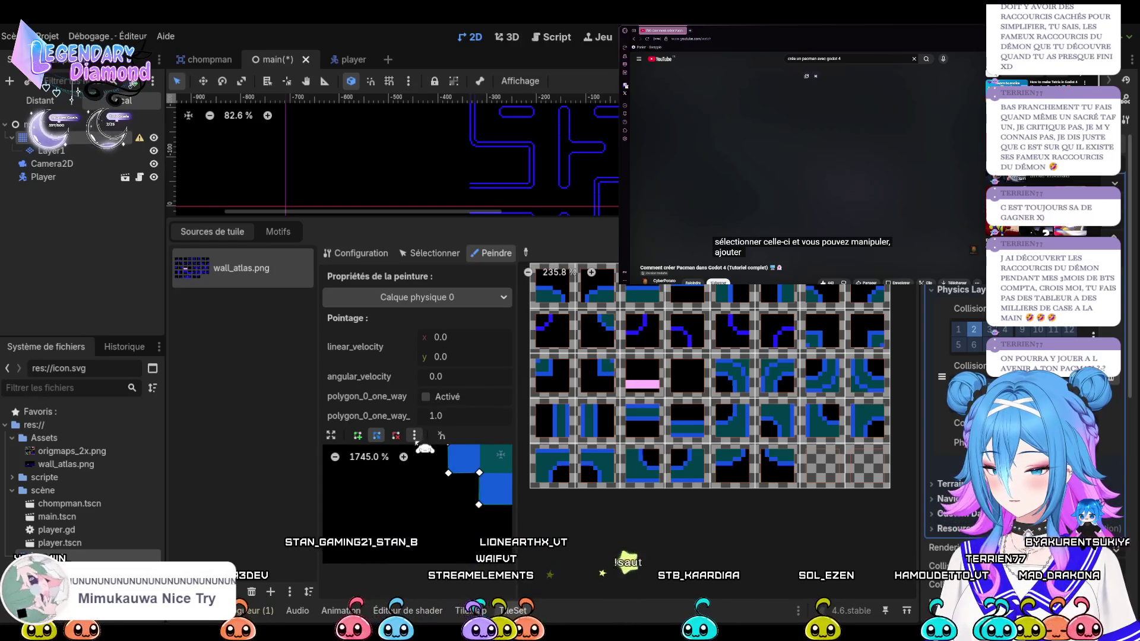
left_click(553, 376)
left_click(561, 343)
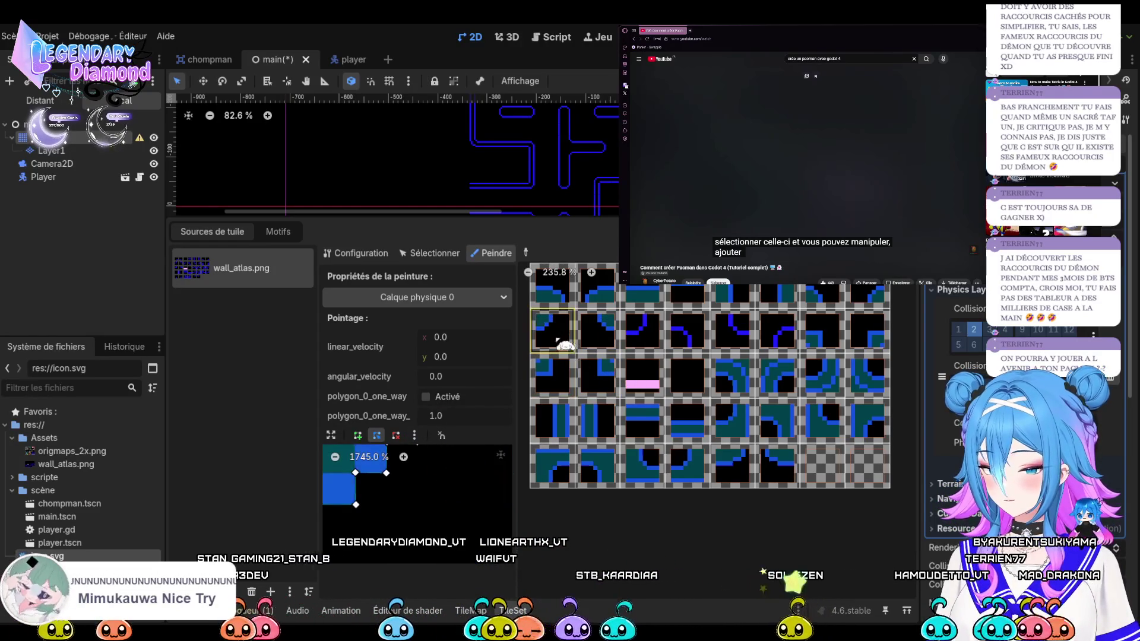
left_click(649, 340)
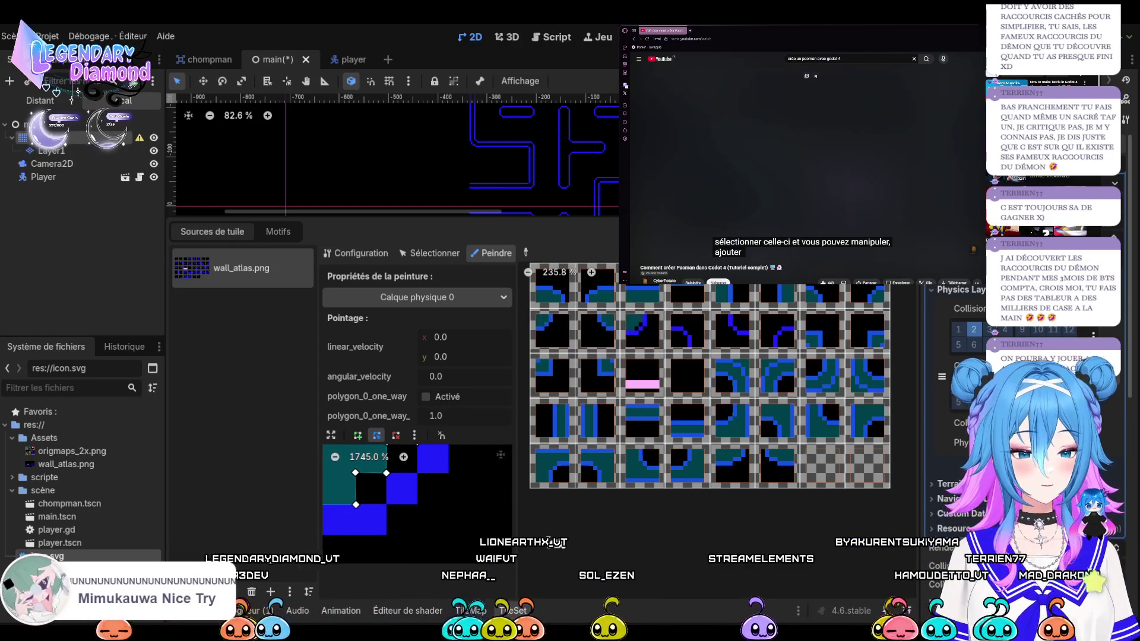
left_click(330, 436)
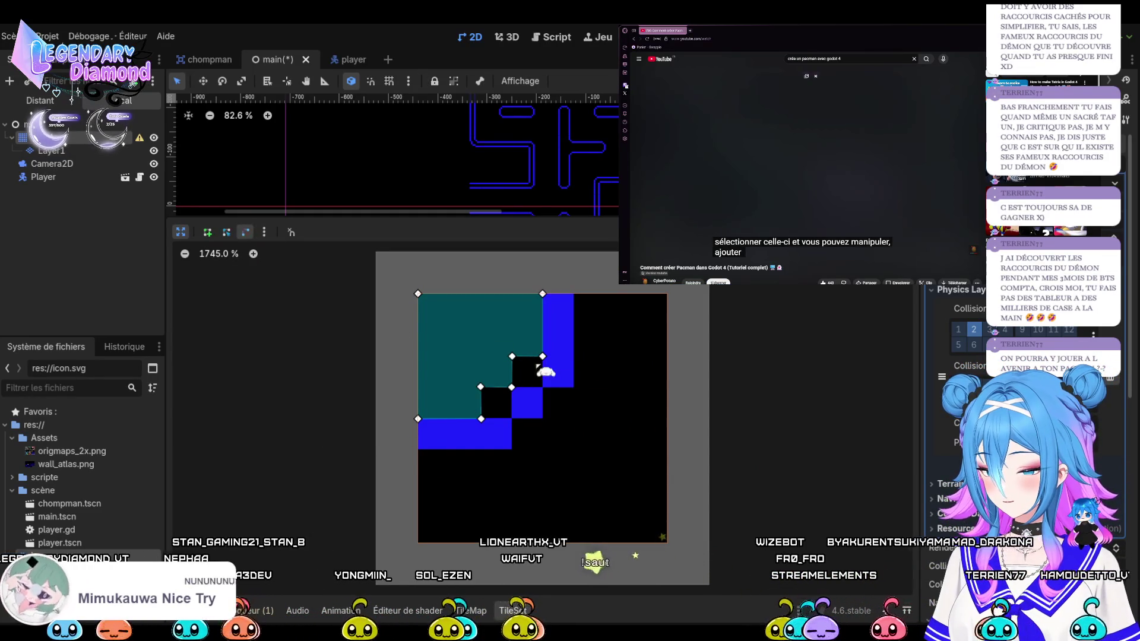
Delete the stepped lower-edge points and stretch the top and bottom-left corners to the wall
right_click(513, 357)
right_click(512, 387)
right_click(481, 387)
right_click(481, 419)
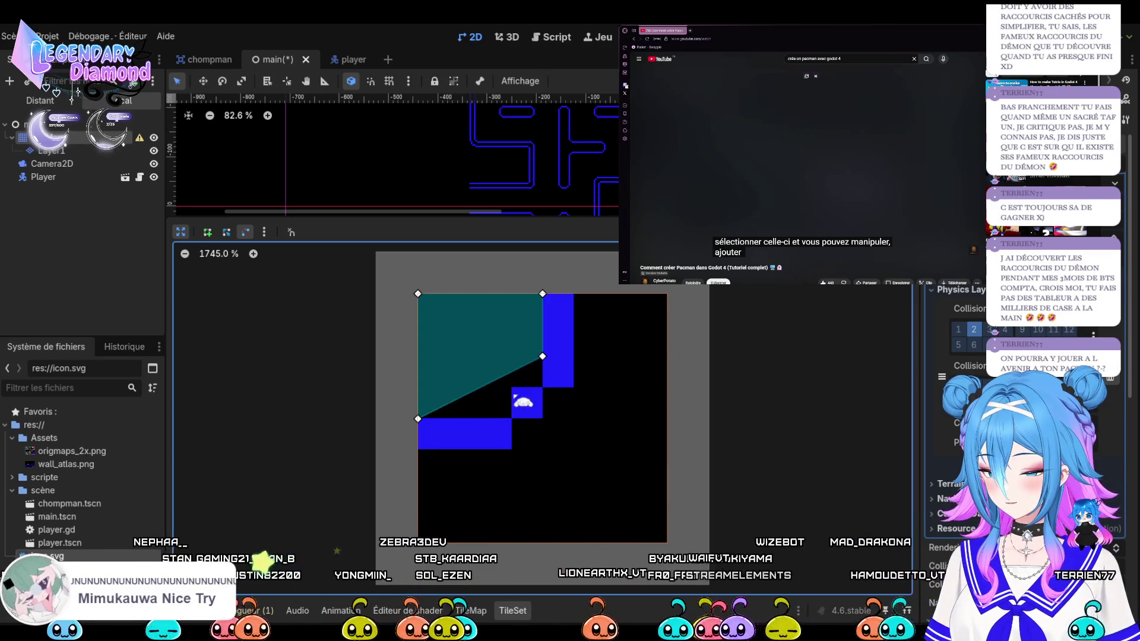
right_click(543, 357)
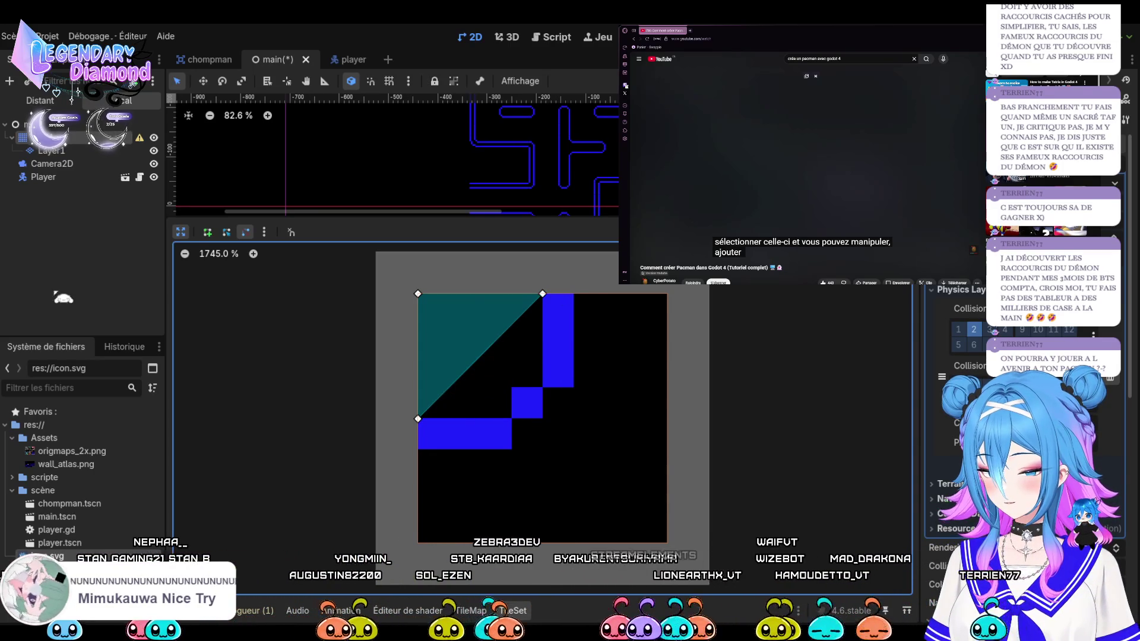
left_click(226, 232)
left_click_drag(543, 293, 571, 294)
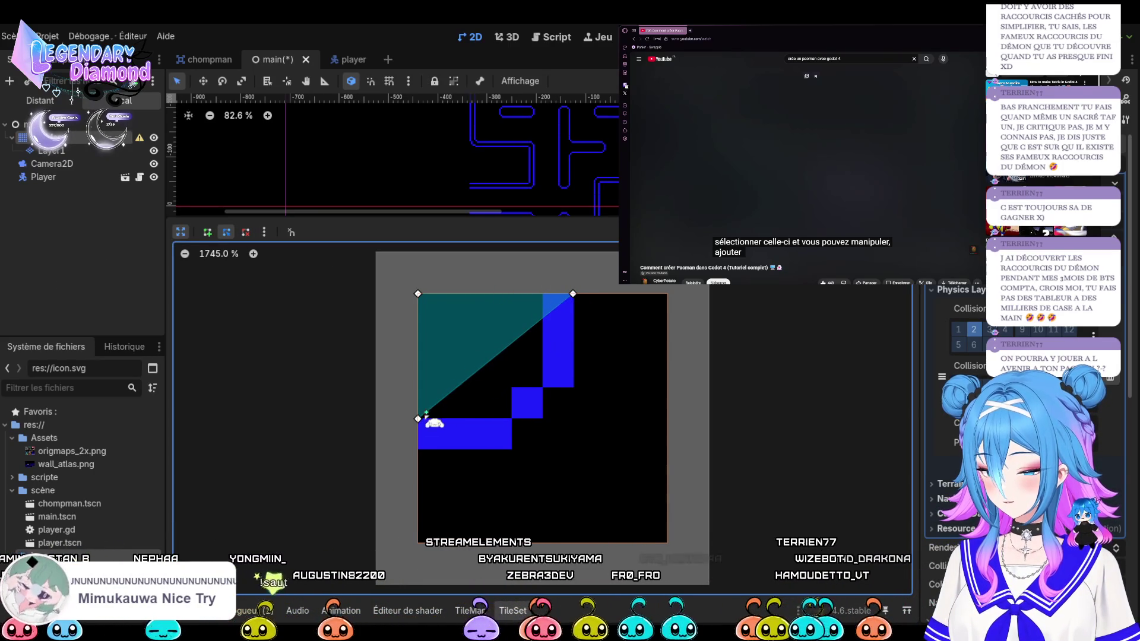
left_click_drag(424, 435, 424, 455)
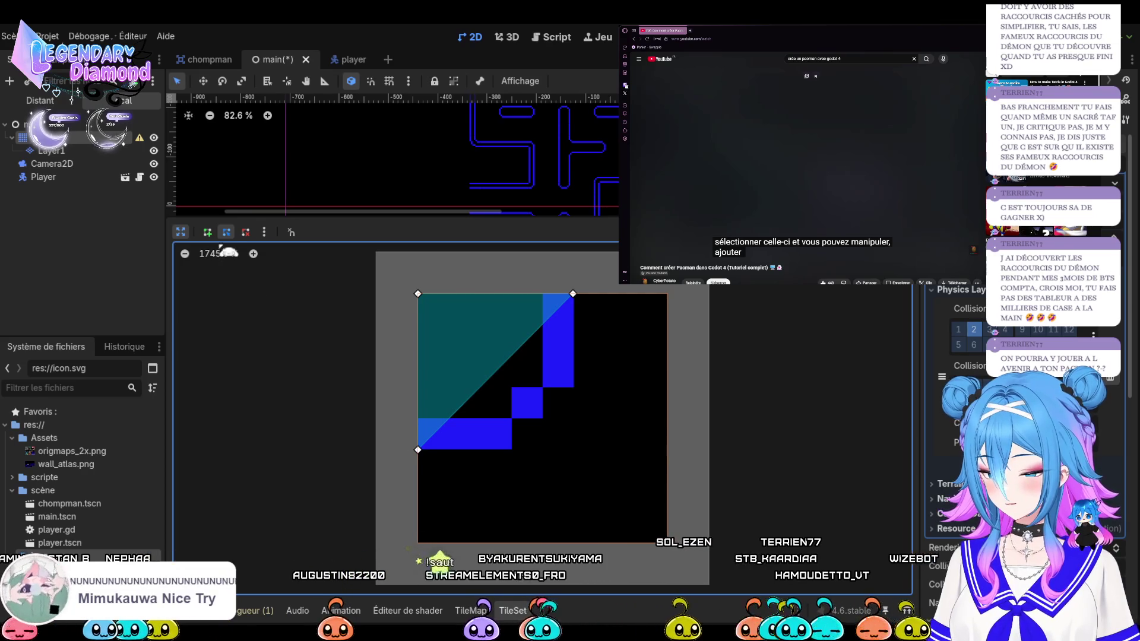
Discard a stray line and bend the diagonal with a new point to follow the wall steps
left_click(207, 232)
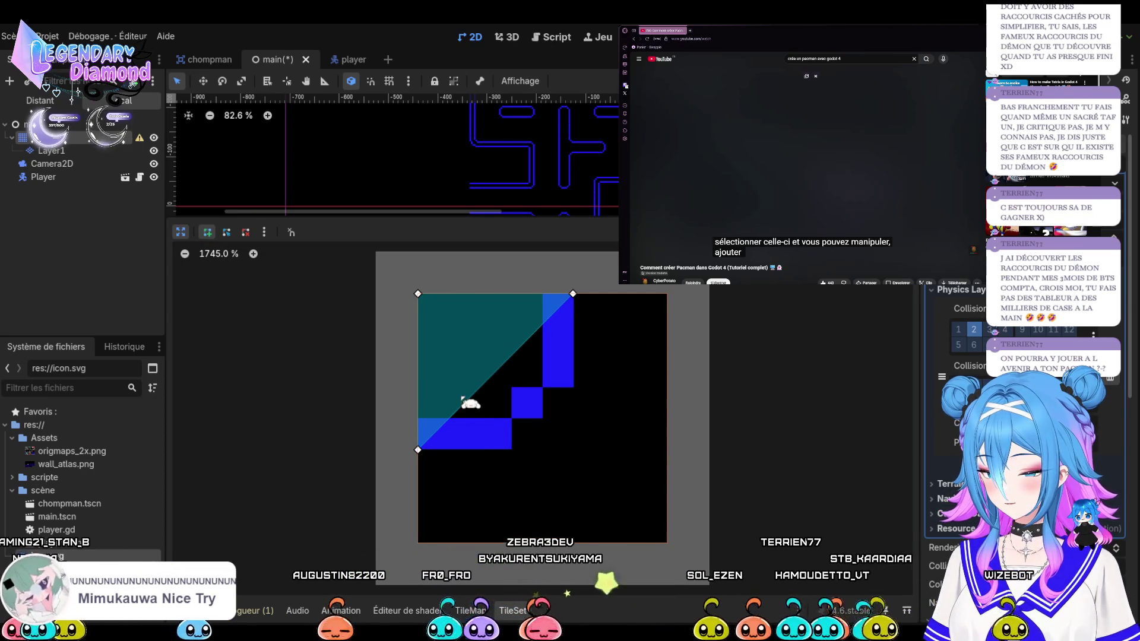
left_click(467, 402)
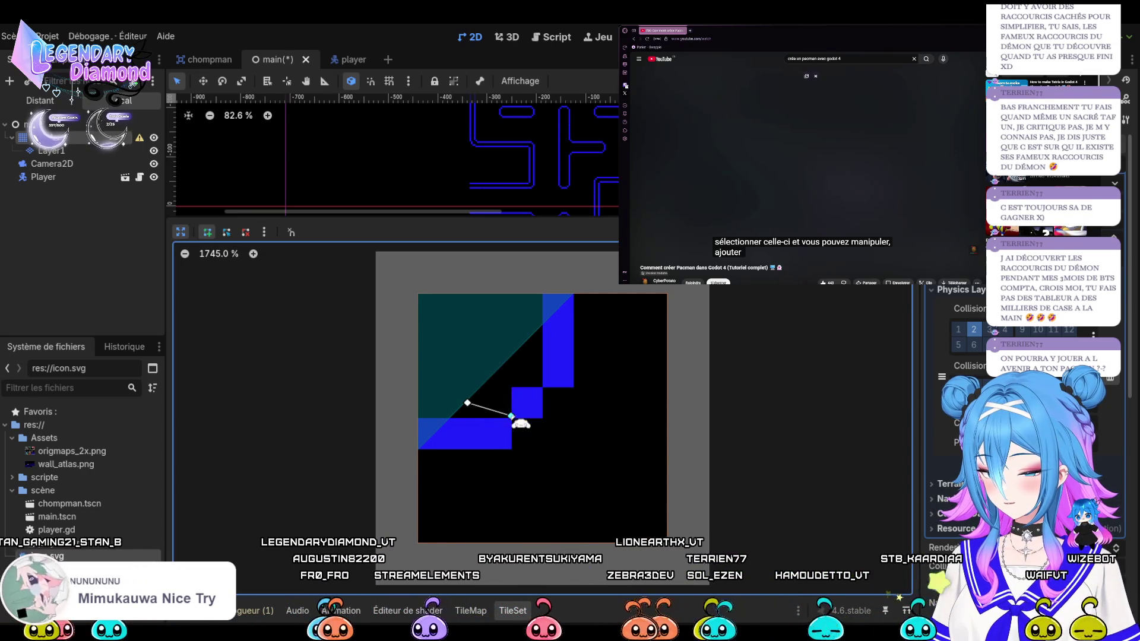
left_click(227, 232)
left_click(481, 383)
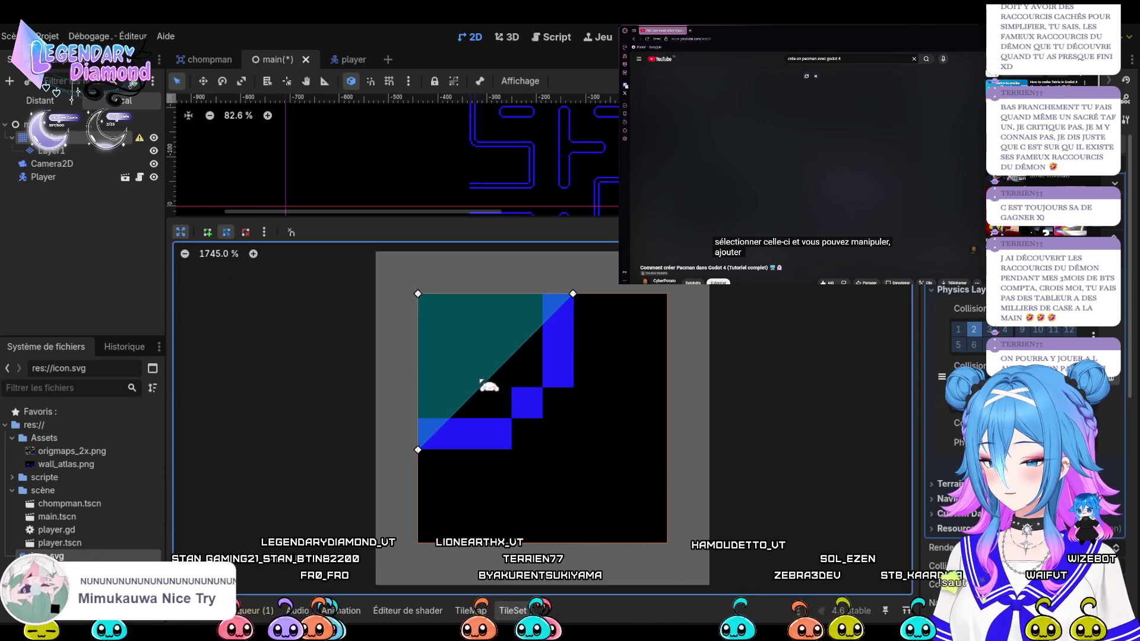
left_click_drag(460, 408, 512, 450)
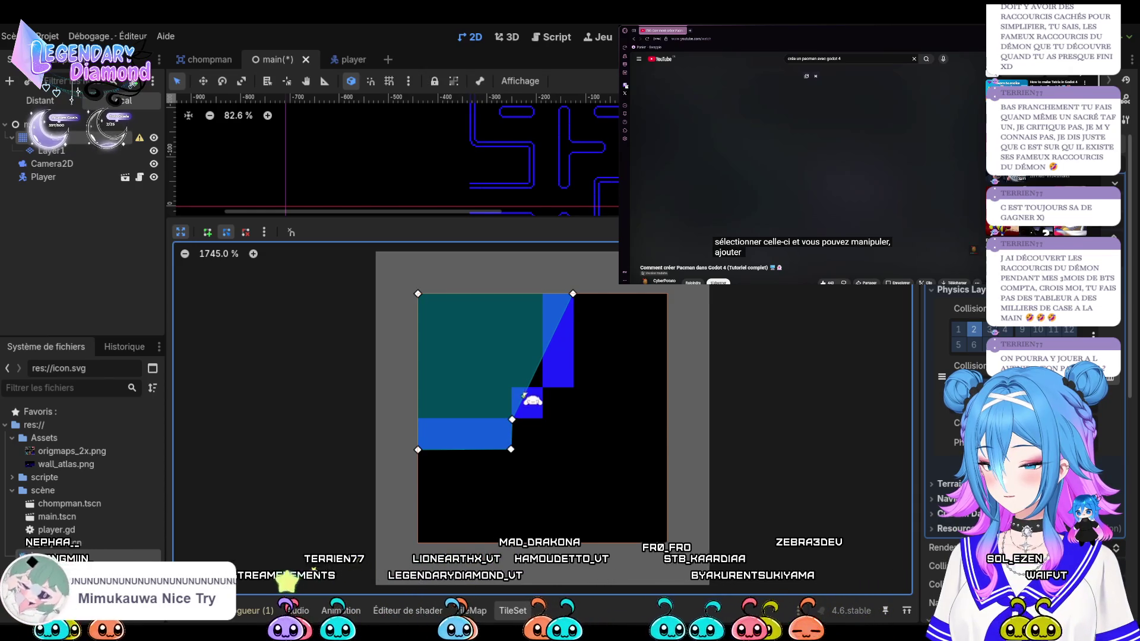
left_click_drag(525, 396, 547, 416)
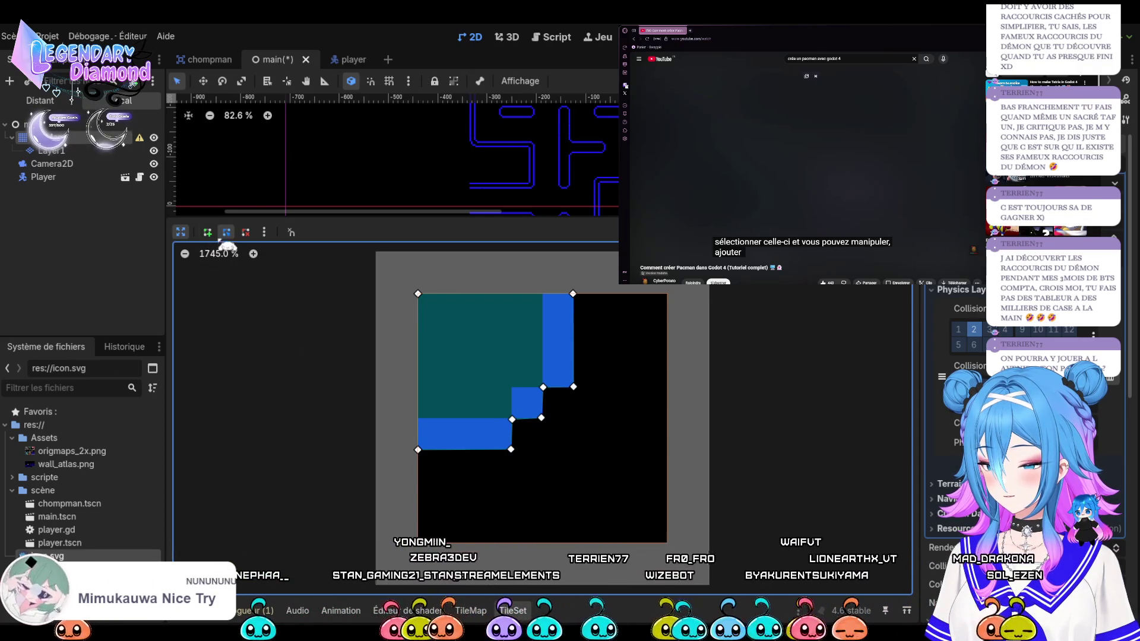
left_click(181, 232)
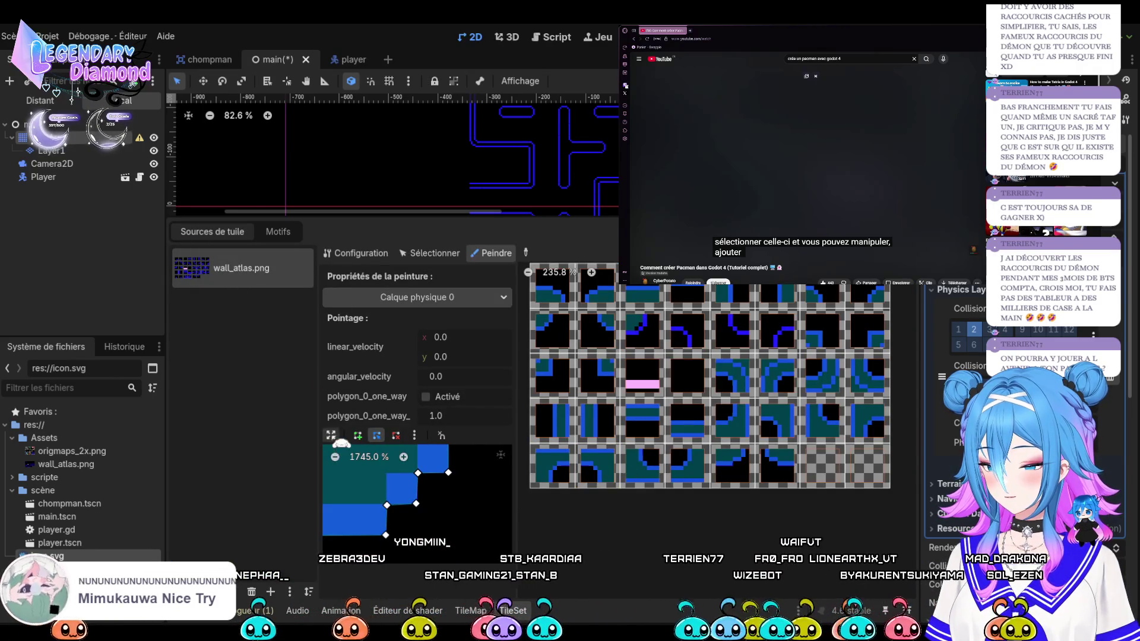
Zoom in on the enlarged editor and nudge vertices 0:6 and 0:4 to square the middle step
left_click(331, 436)
left_click(253, 254)
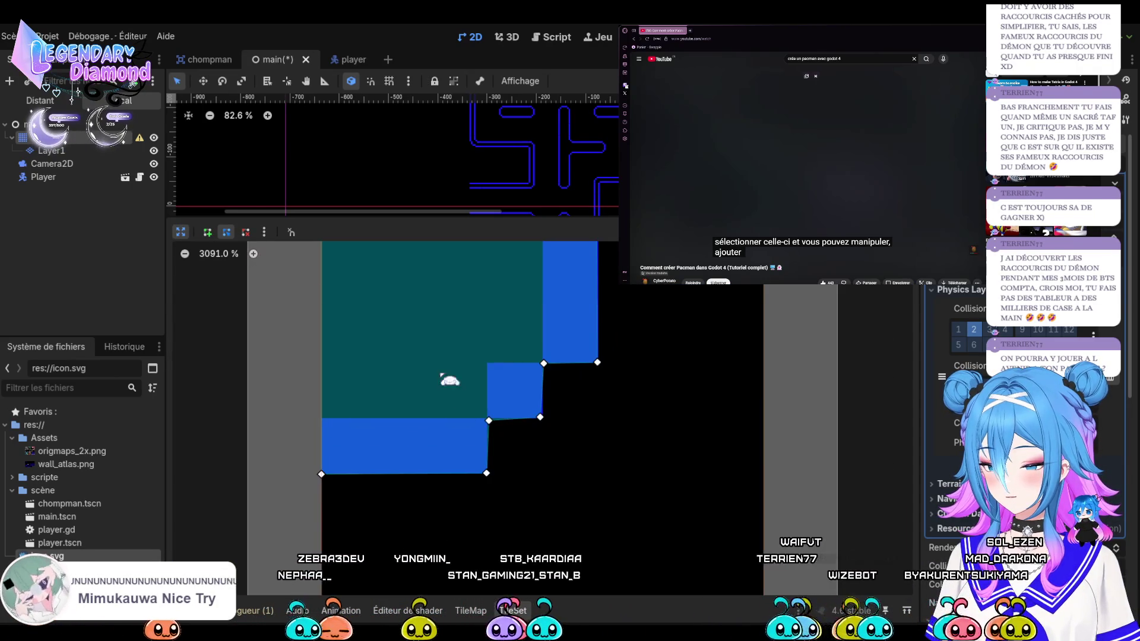
left_click_drag(489, 420, 487, 423)
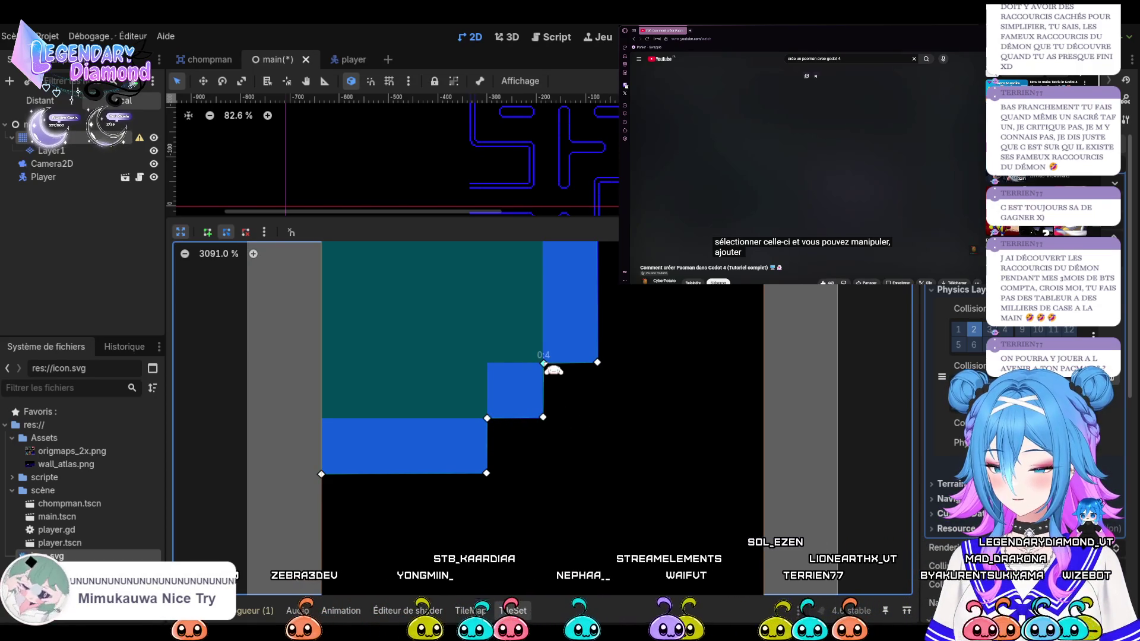
left_click_drag(543, 364, 541, 362)
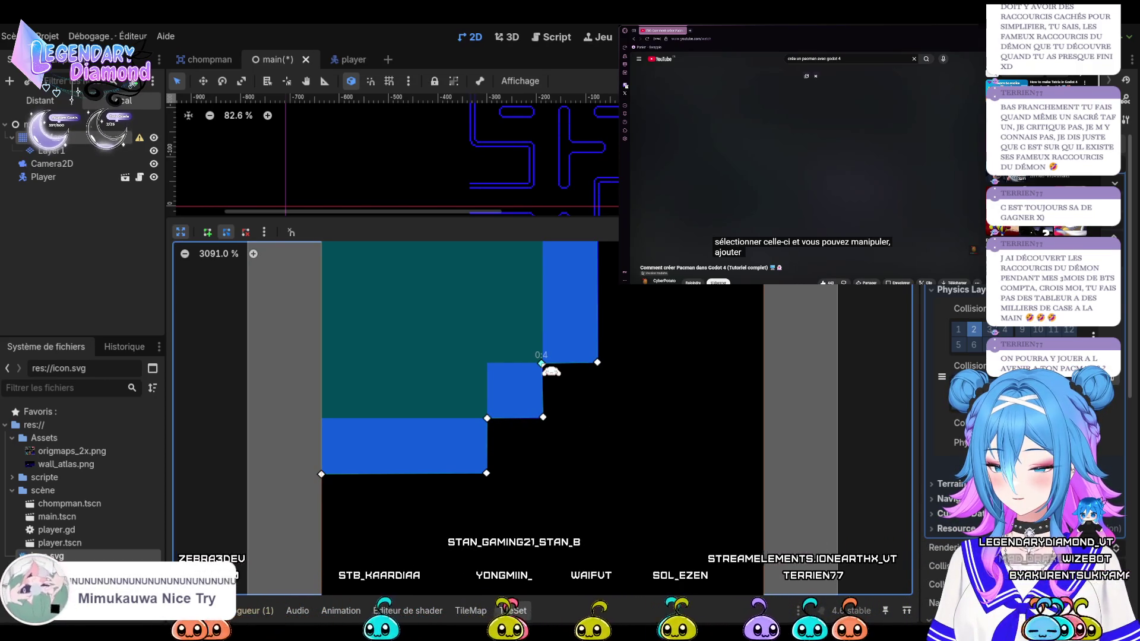
left_click(180, 233)
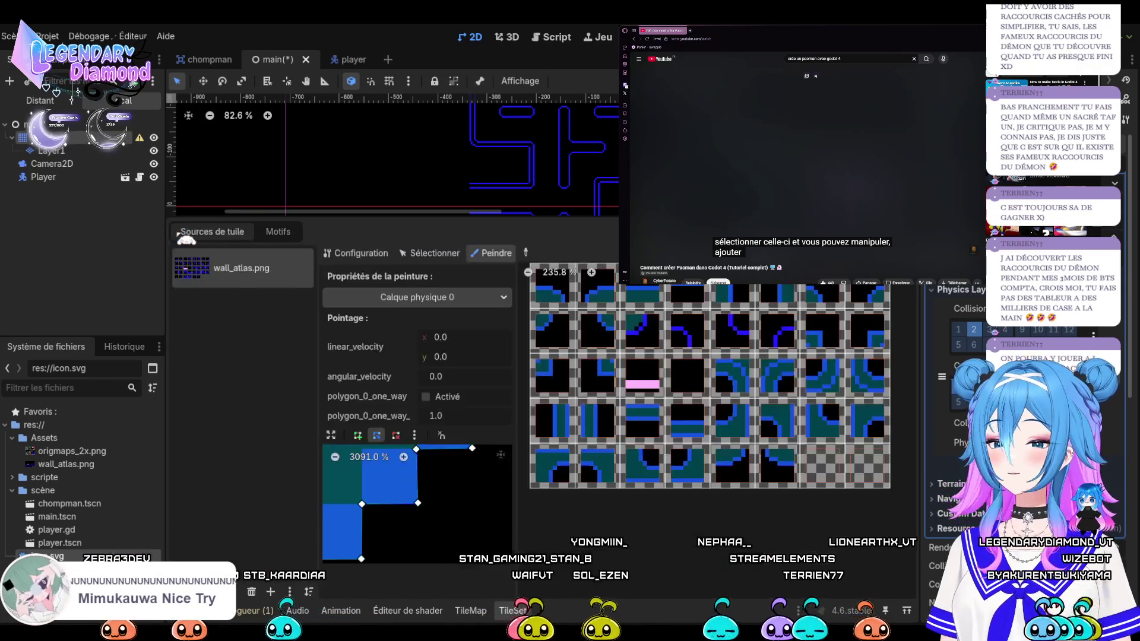
Paint the shape onto an atlas tile, flip it vertically, and paint another mirrored corner tile
left_click(689, 346)
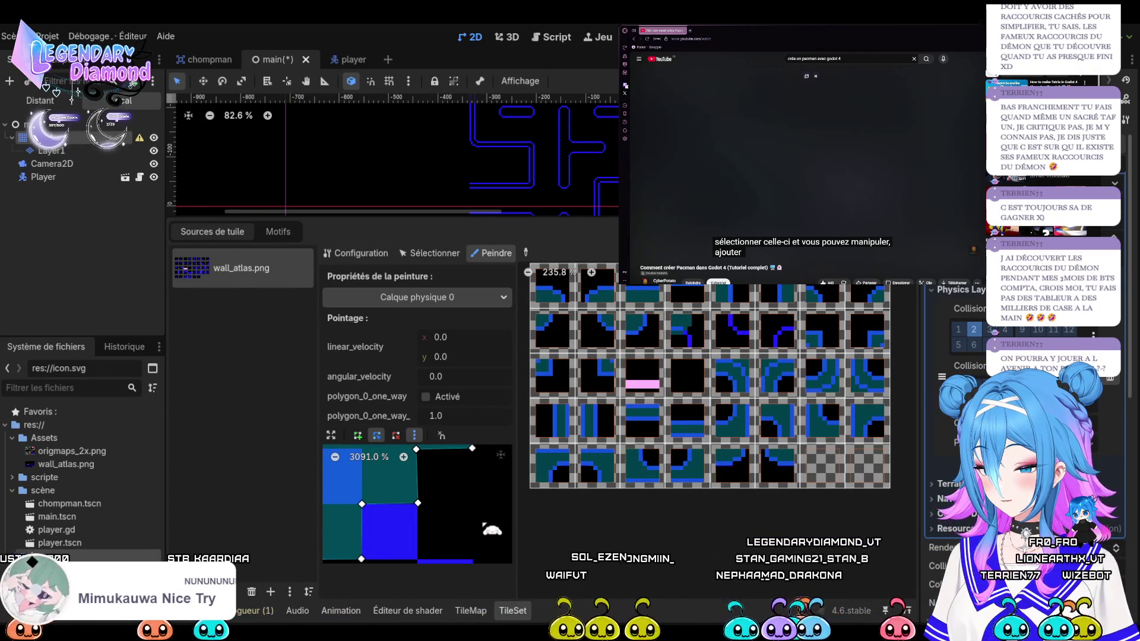
left_click(451, 505)
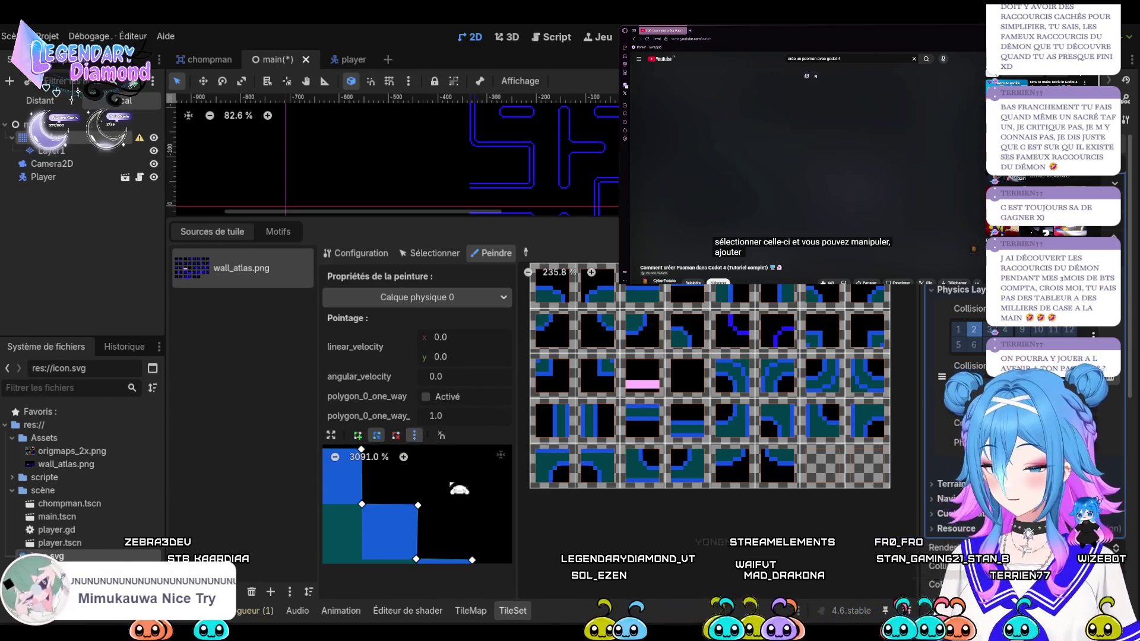
left_click(778, 342)
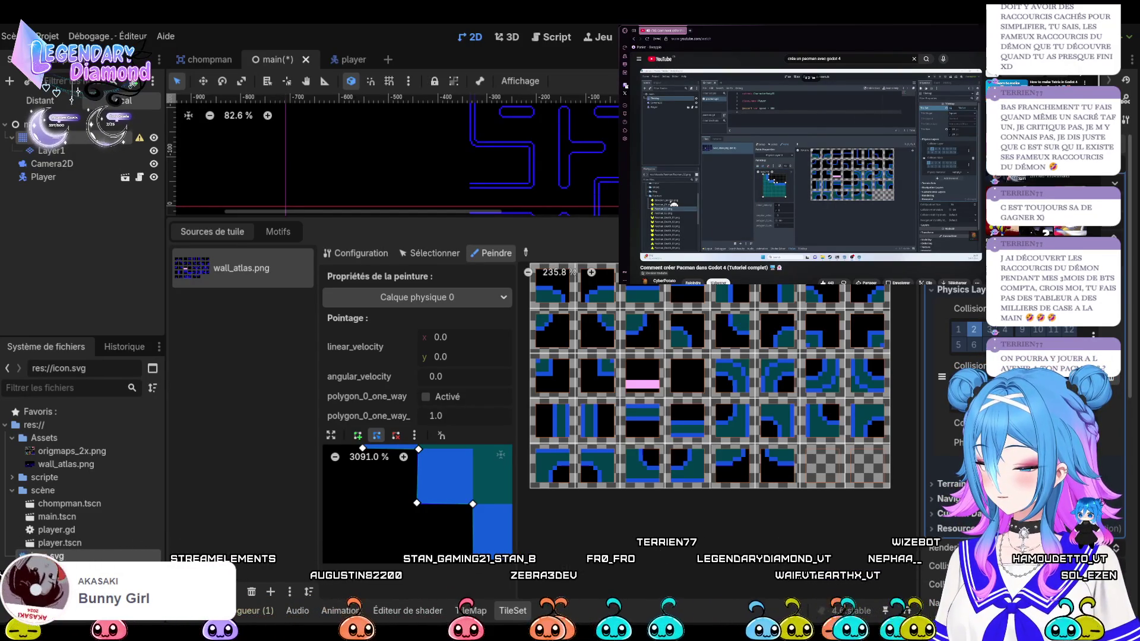
left_click(889, 170)
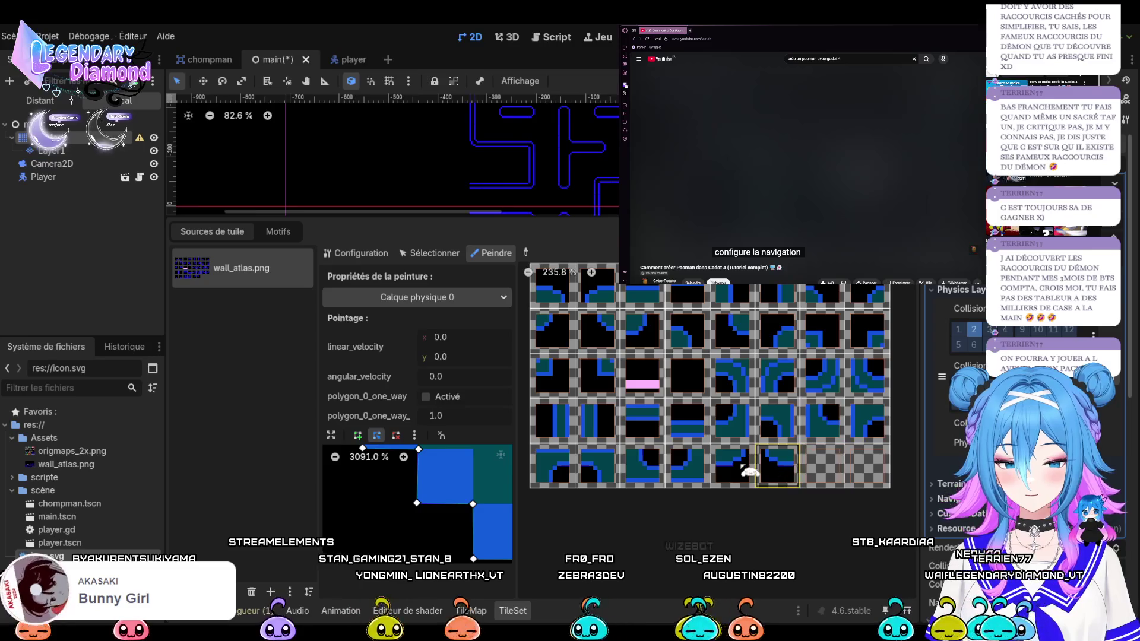
On a bottom-row corner tile, draw a closed polygon along the stepped wall and adjust vertex 0:3
left_click(772, 475)
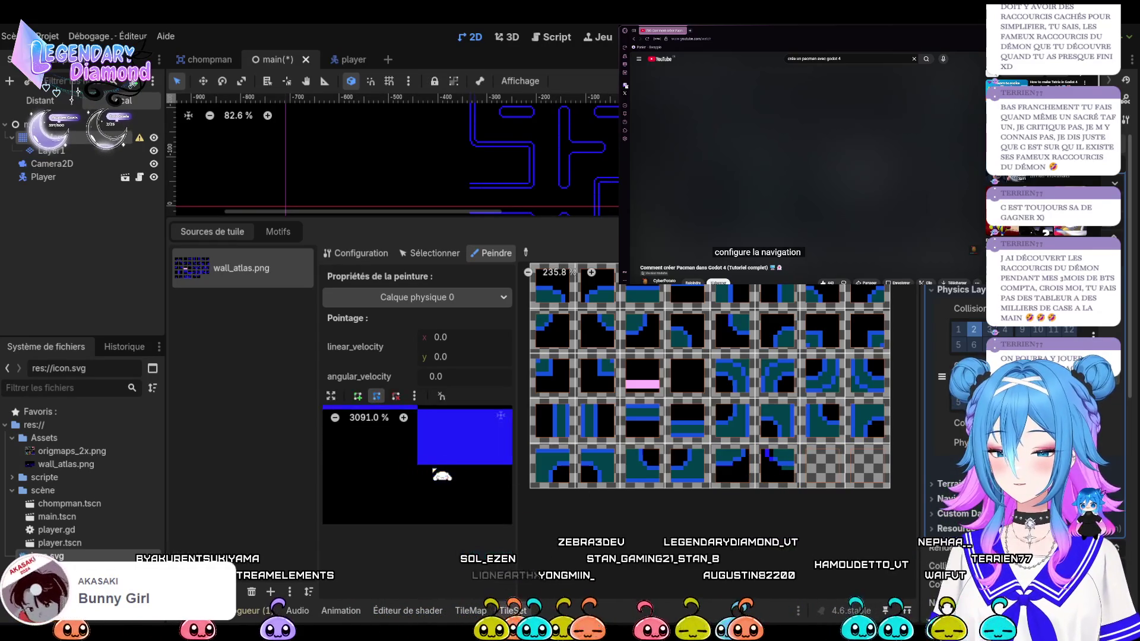
left_click(330, 436)
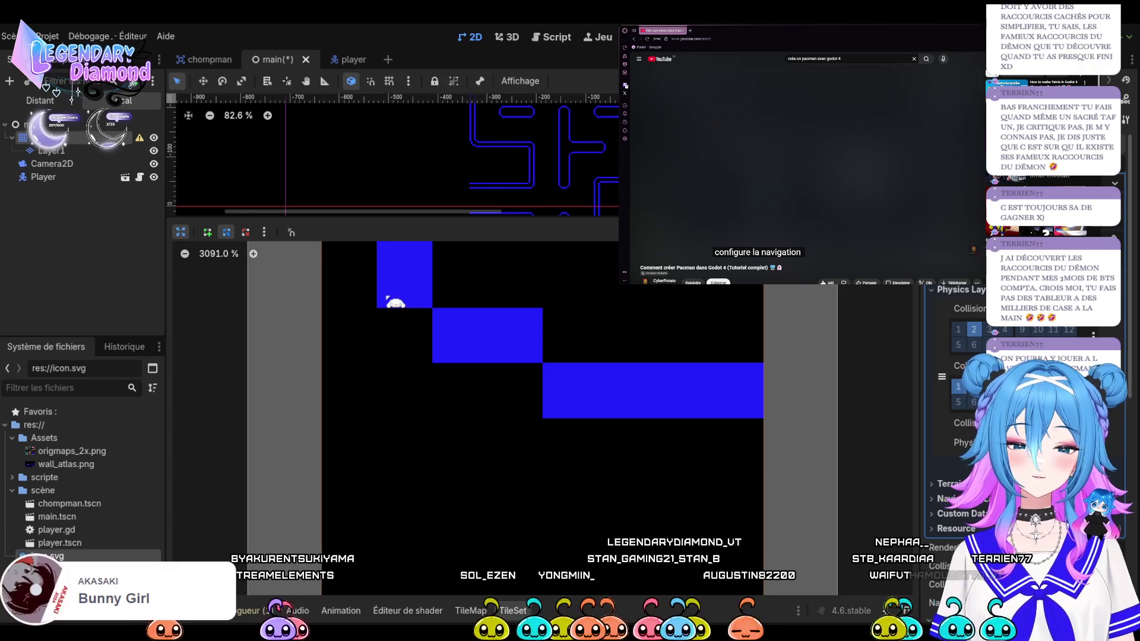
scroll(221, 269, "down", 3)
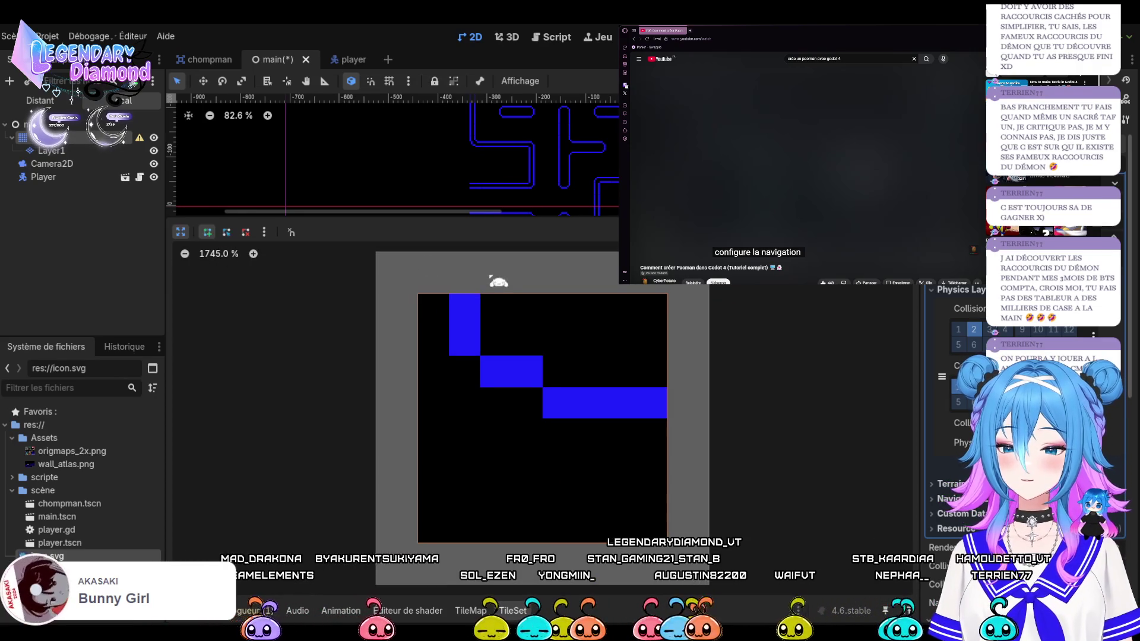
left_click(478, 294)
left_click(480, 355)
left_click(541, 356)
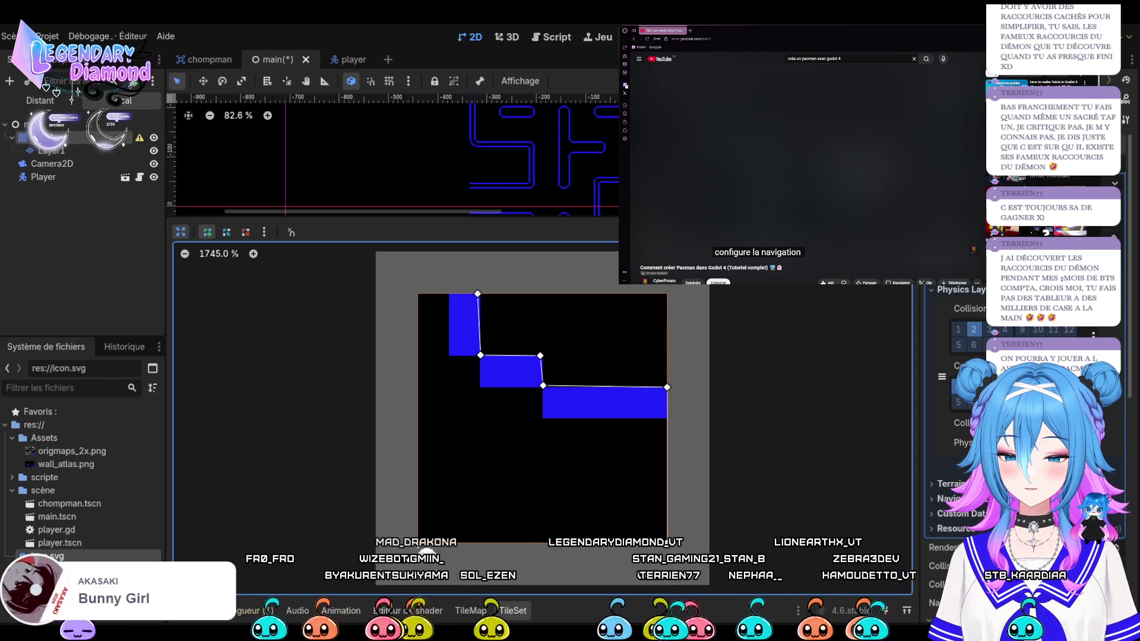
left_click(418, 293)
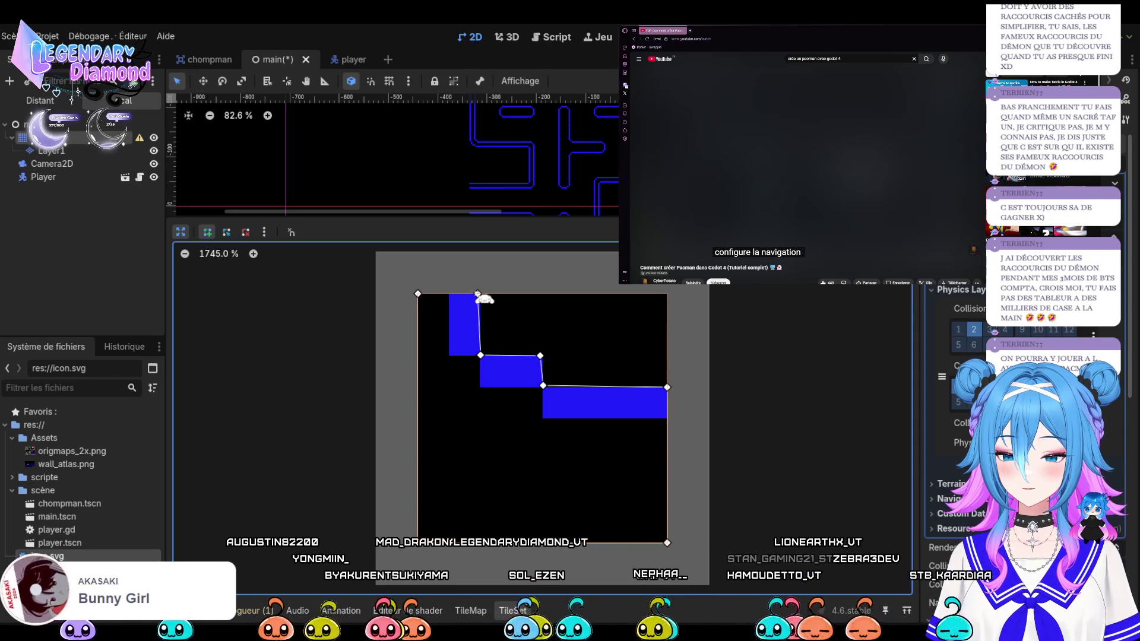
left_click(478, 294)
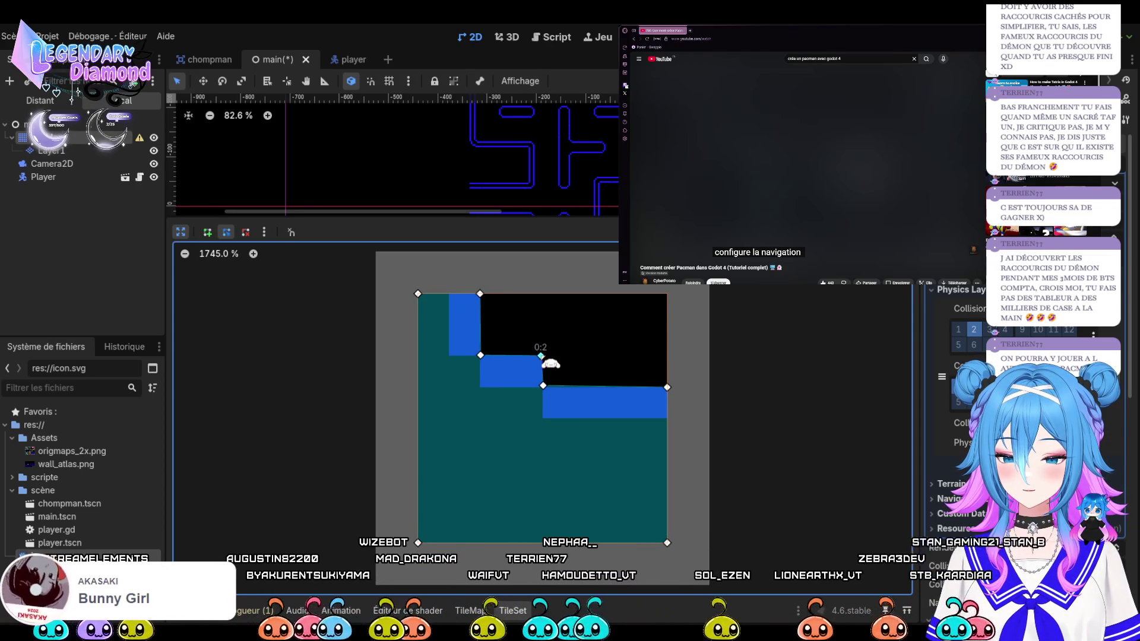
left_click_drag(541, 387, 543, 389)
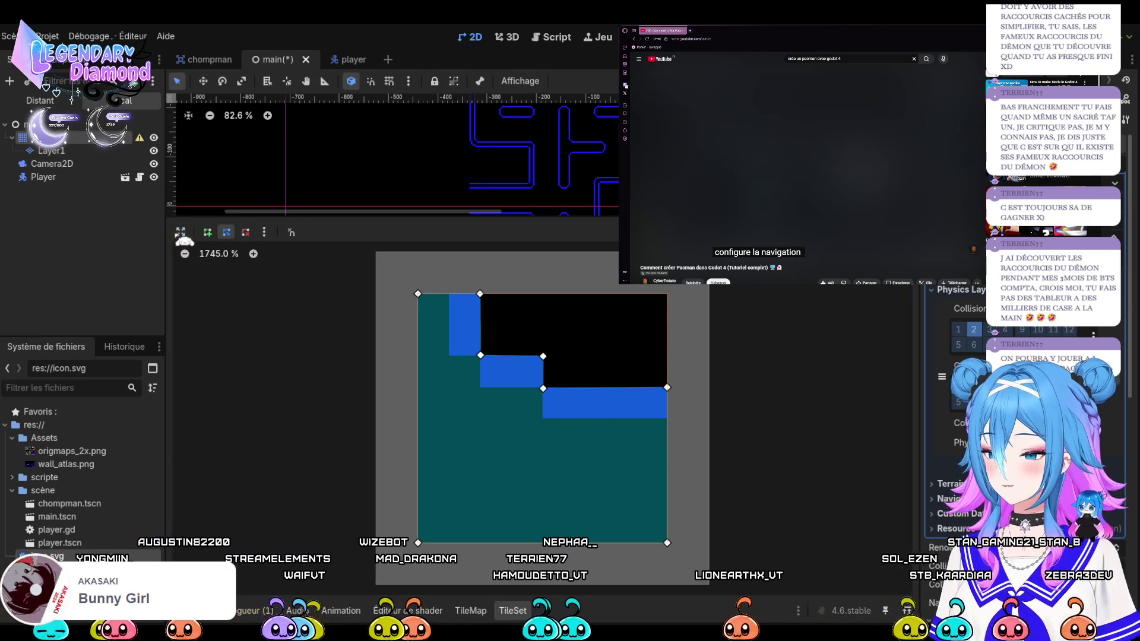
key("Escape")
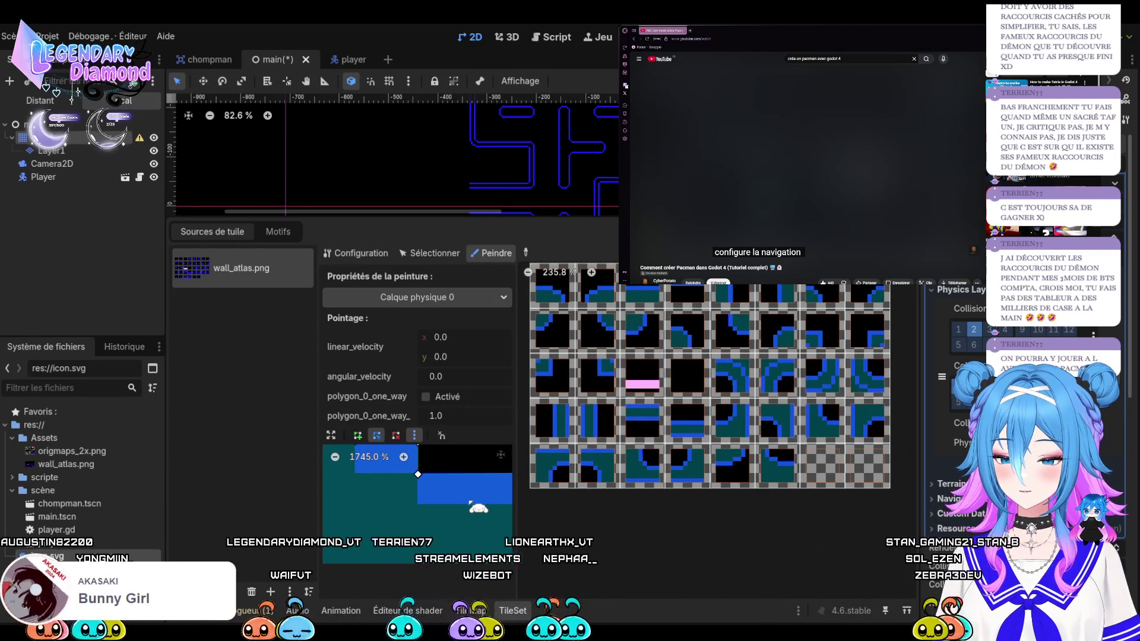
Undo the last polygon change with Ctrl+Z and paint the shape onto another bottom-row wall tile
key("ctrl+z")
left_click(742, 475)
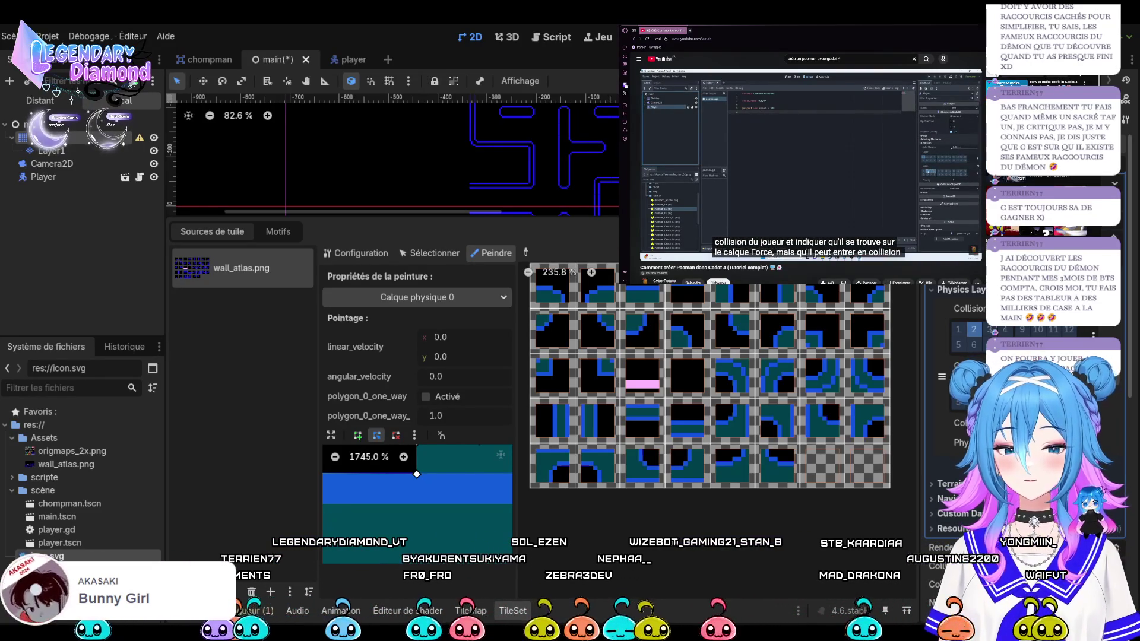
left_click(854, 179)
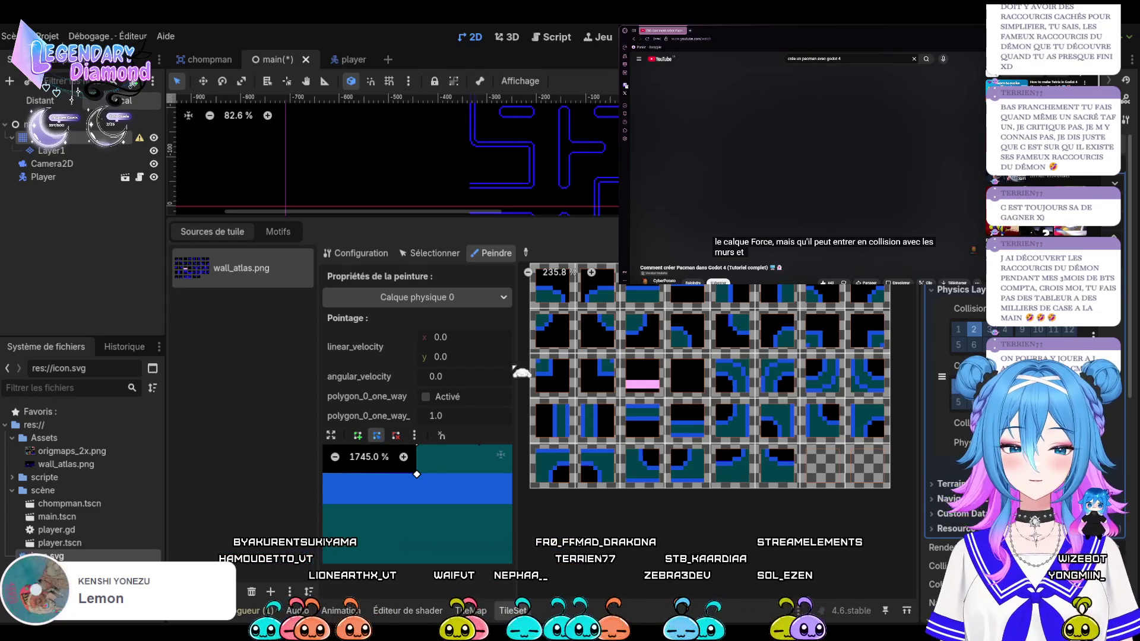
scroll(611, 392, "down", 3)
scroll(618, 172, "down", 6)
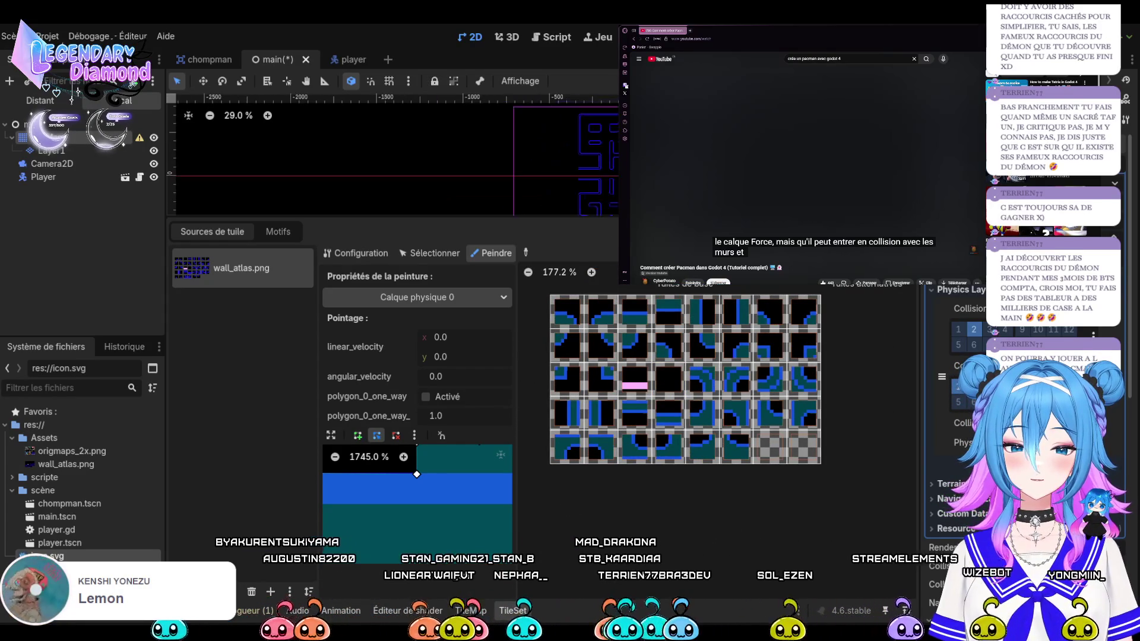
In player.tscn set Collision Layer 1 and Mask 2, save with Ctrl+S, and return to main
scroll(618, 172, "up", 6)
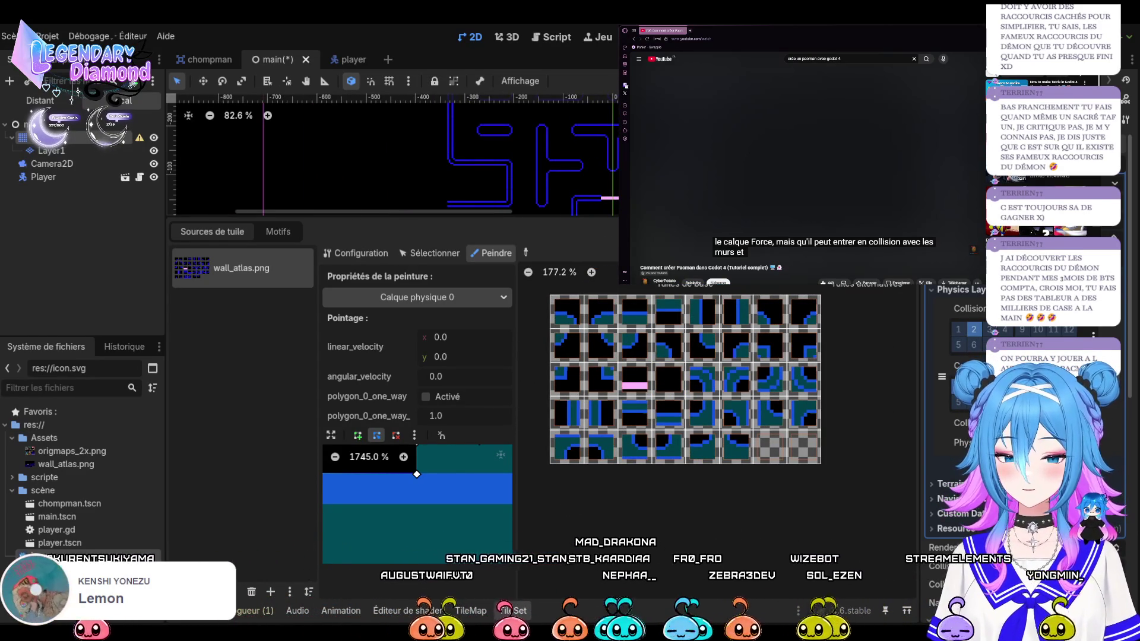
left_click(350, 59)
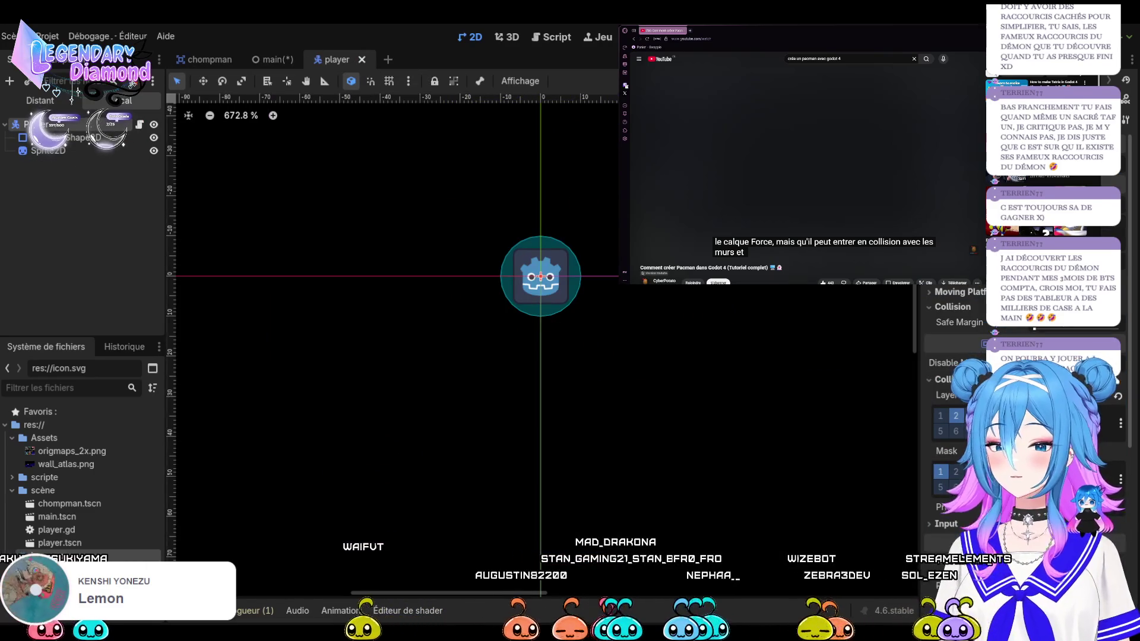
left_click(940, 417)
left_click(956, 416)
left_click(941, 472)
left_click(956, 472)
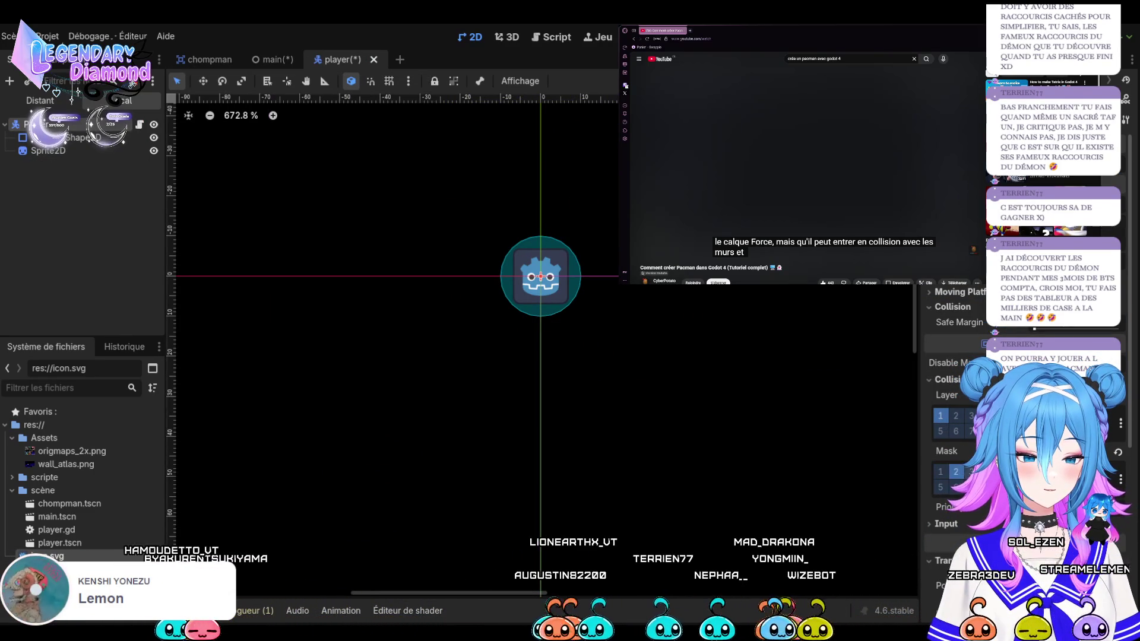
key("ctrl+s")
left_click(272, 60)
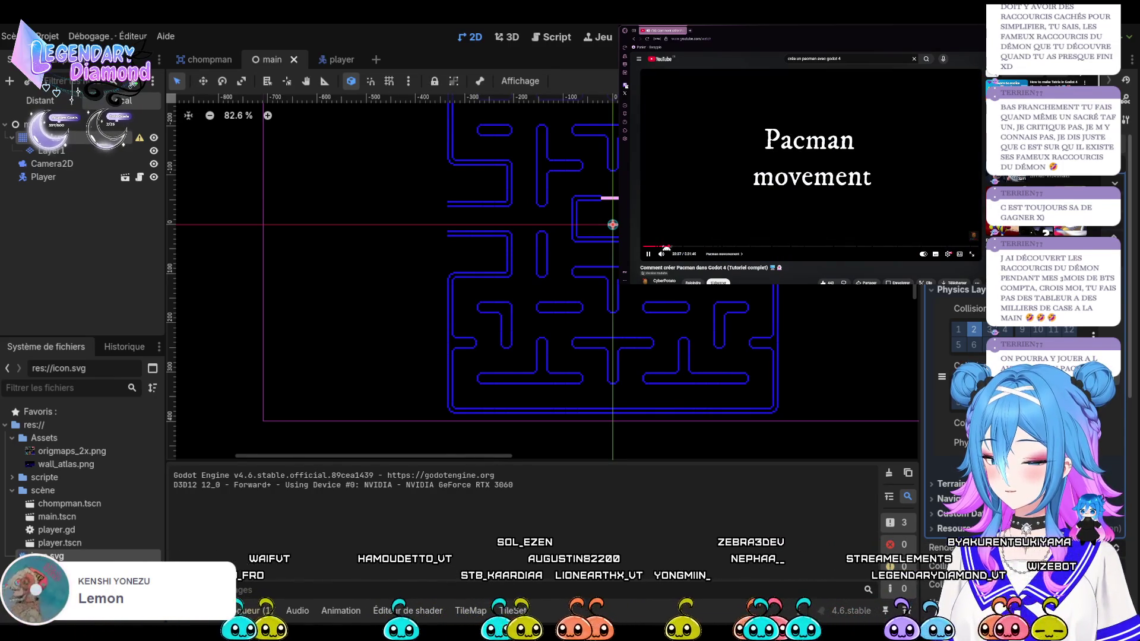
Drag the Player sprite down into the maze, then switch to the player scene tab
left_click(671, 246)
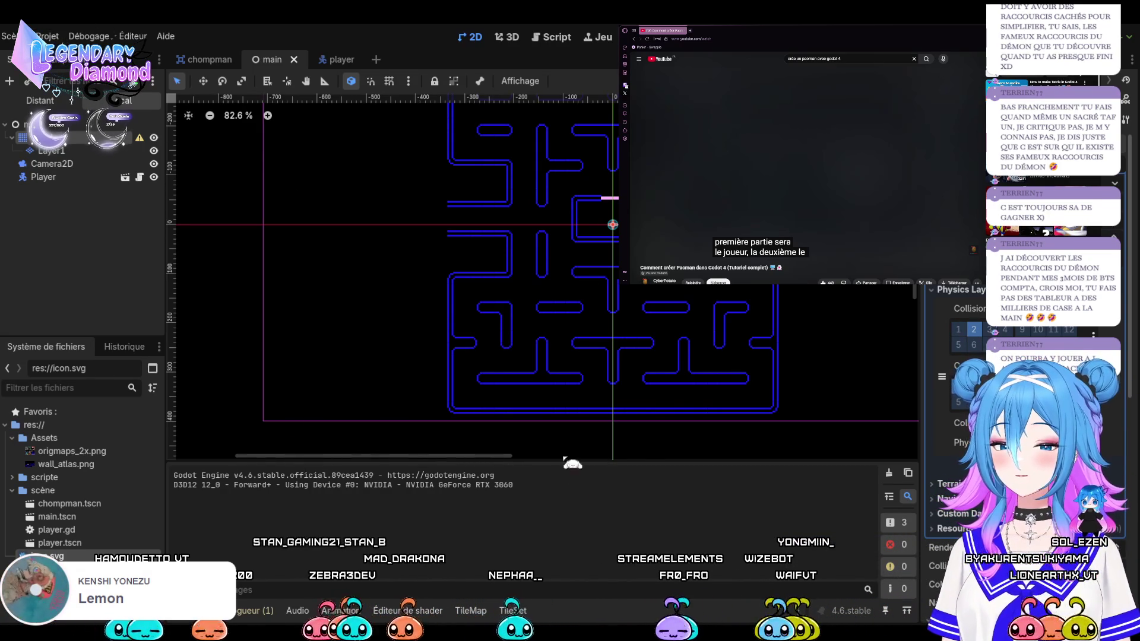
mouse_move(518, 227)
left_mouse_down()
mouse_move(485, 190)
mouse_move(513, 212)
mouse_move(530, 251)
left_mouse_up()
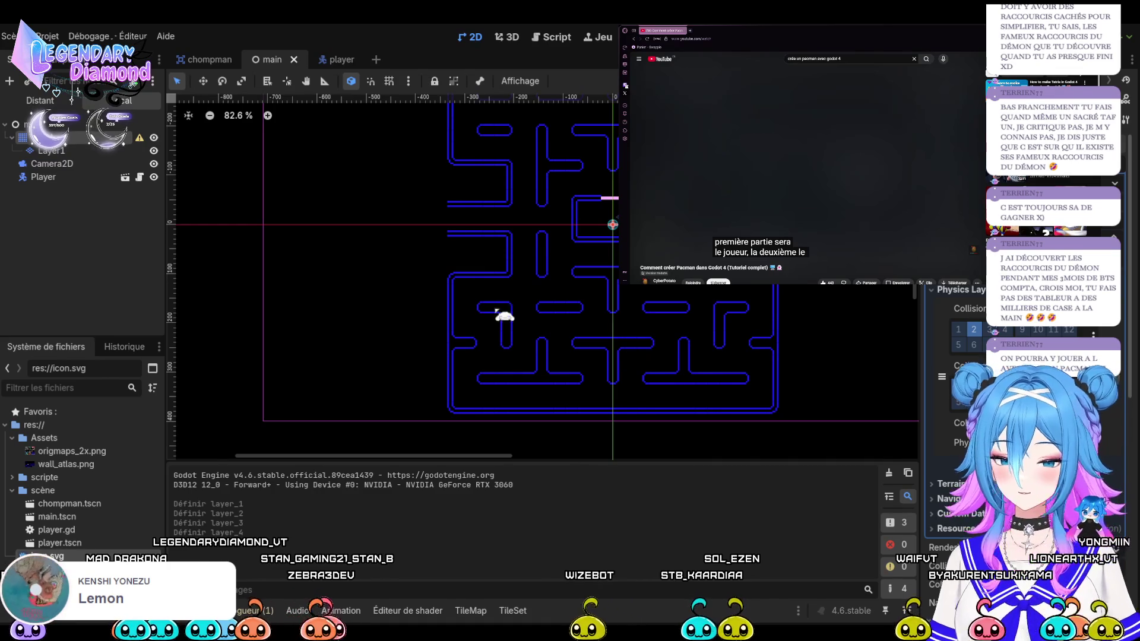
left_click(330, 60)
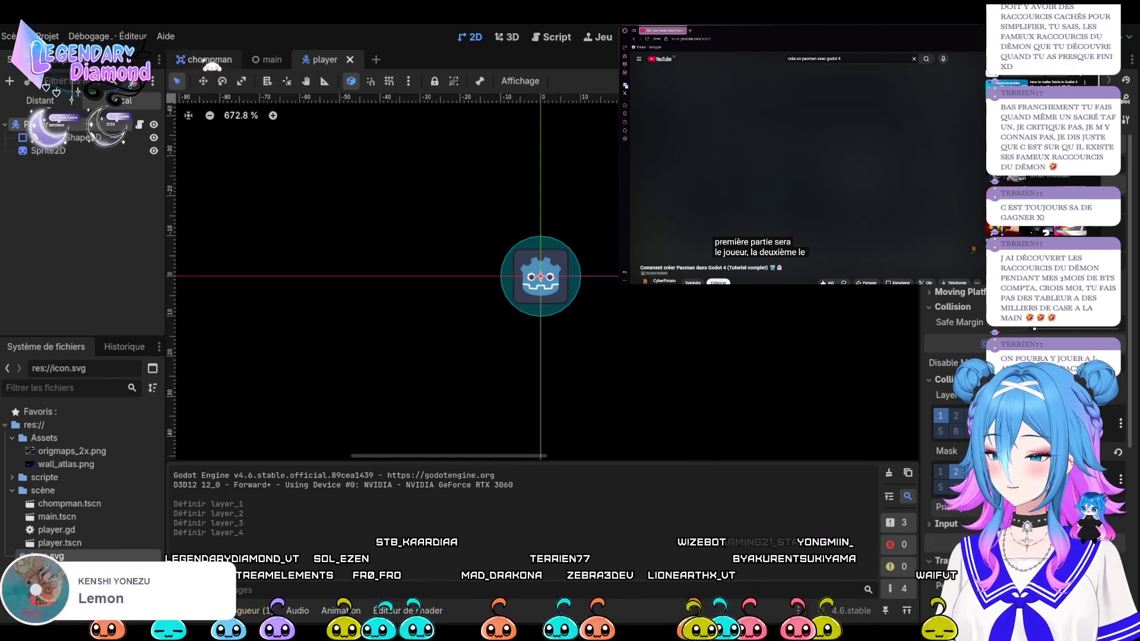
Back in the main scene, pick a wall tile and check the TileSet's physics painting in Select and Paint modes
left_click(284, 60)
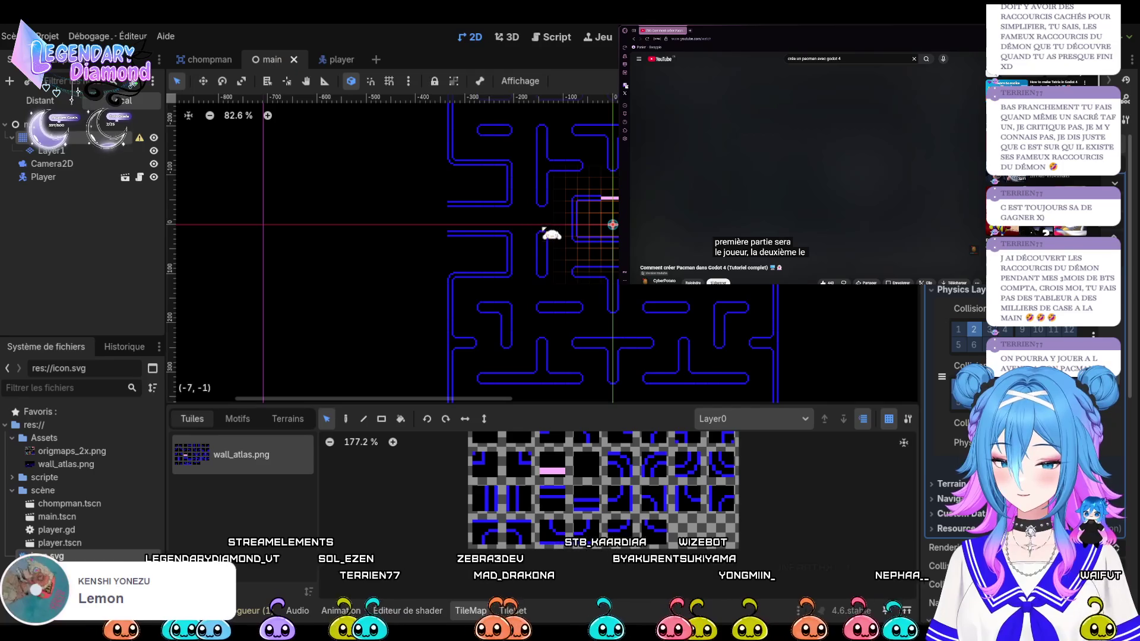
left_click(518, 530)
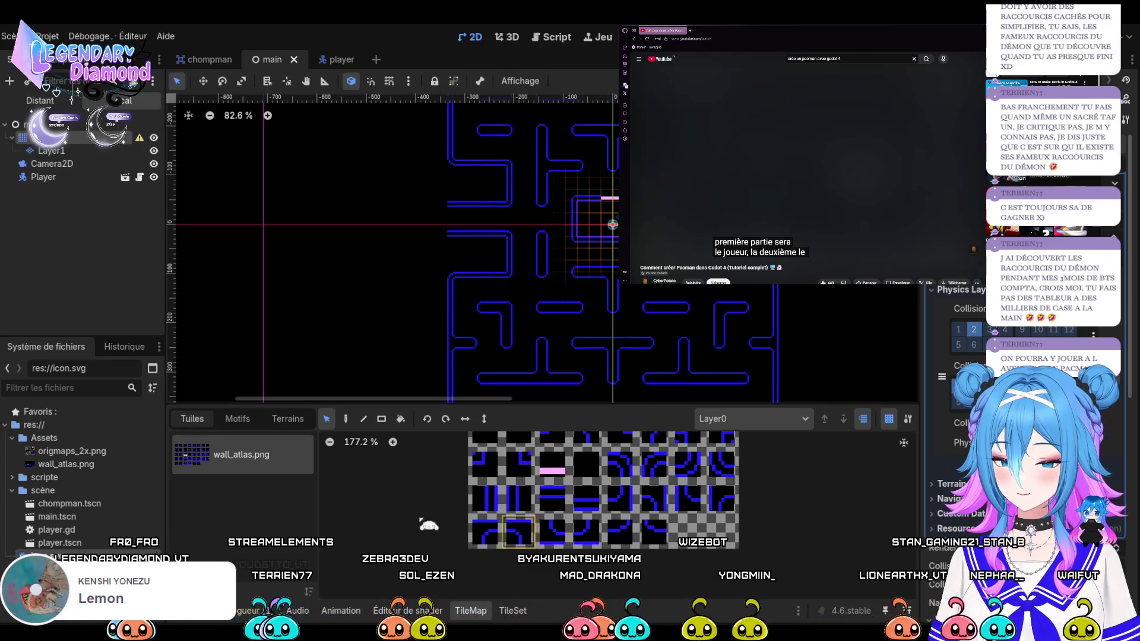
left_click(512, 611)
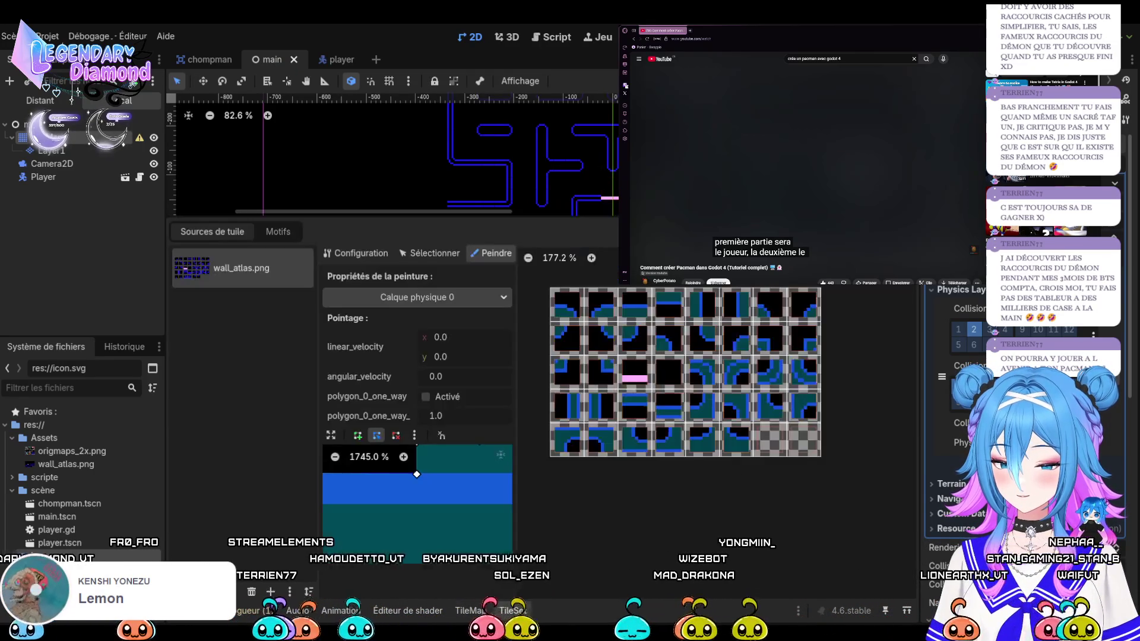
left_click(453, 258)
left_click(480, 256)
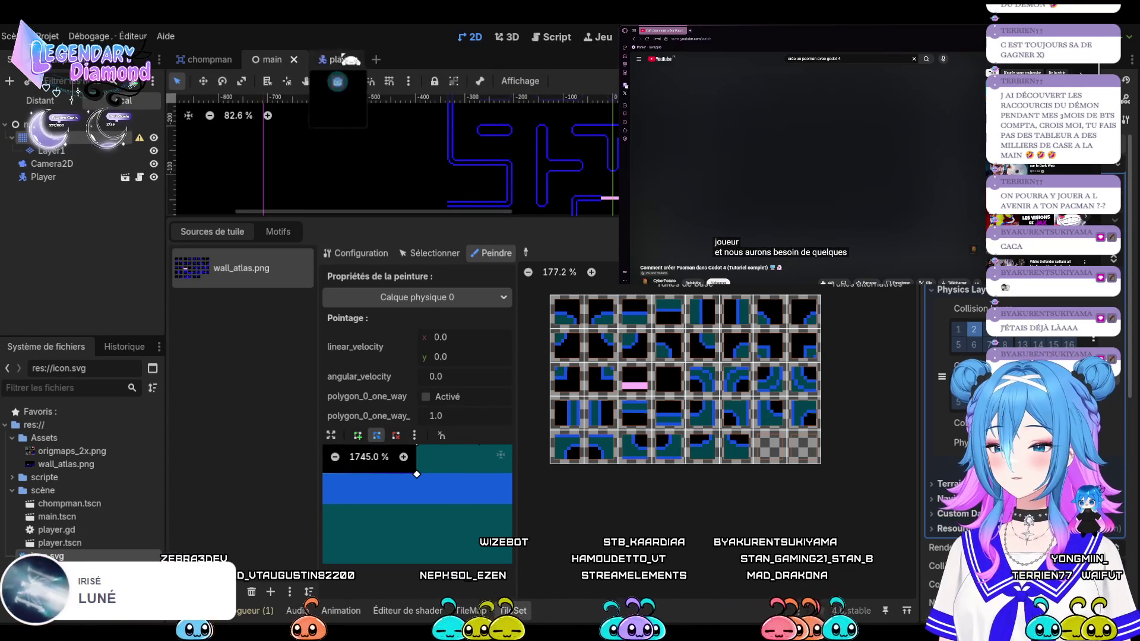
Select the Player node in the Scene dock to show its collision properties
scroll(561, 193, "down", 2)
scroll(561, 193, "up", 3)
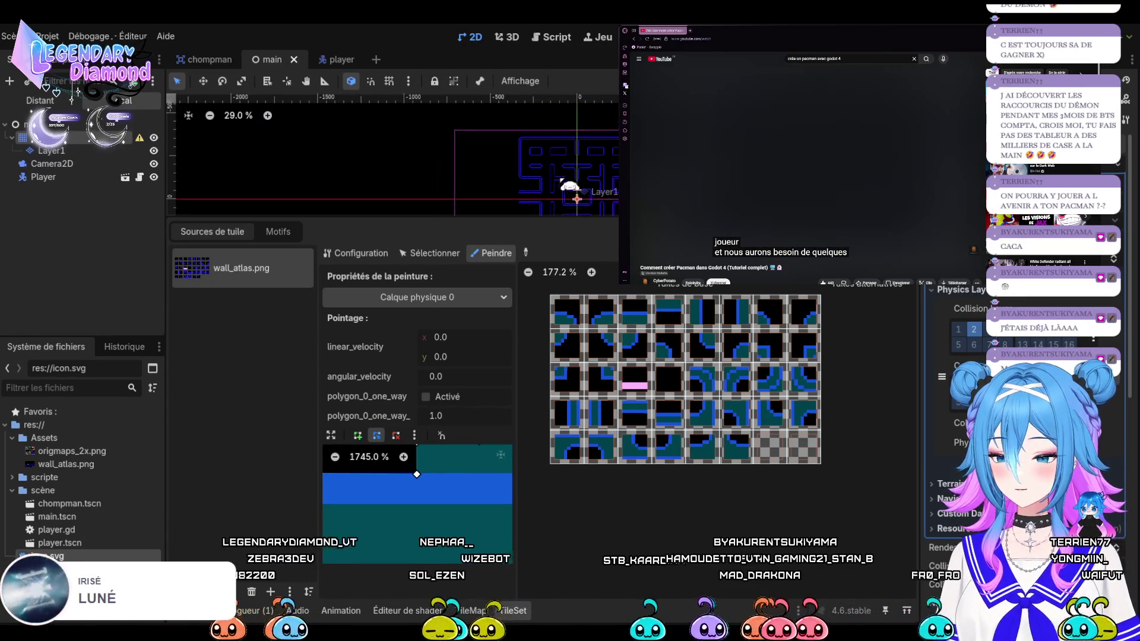
left_click(43, 177)
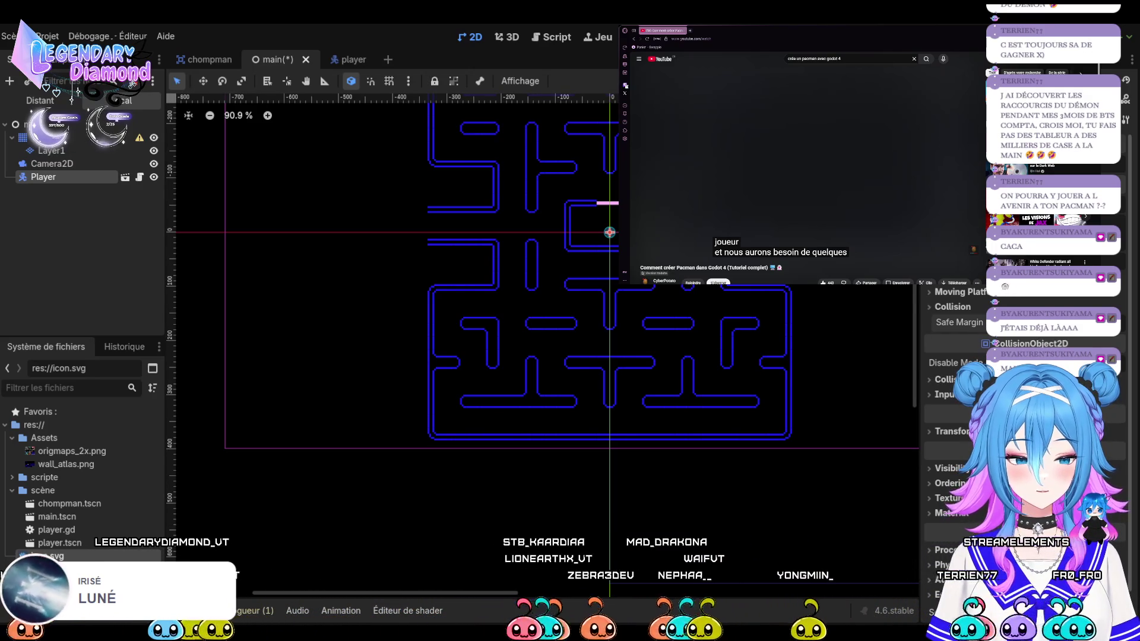
Test-run the game, then enable Player collision mask bit 1, save, and turn off layer bit 3
key("F5")
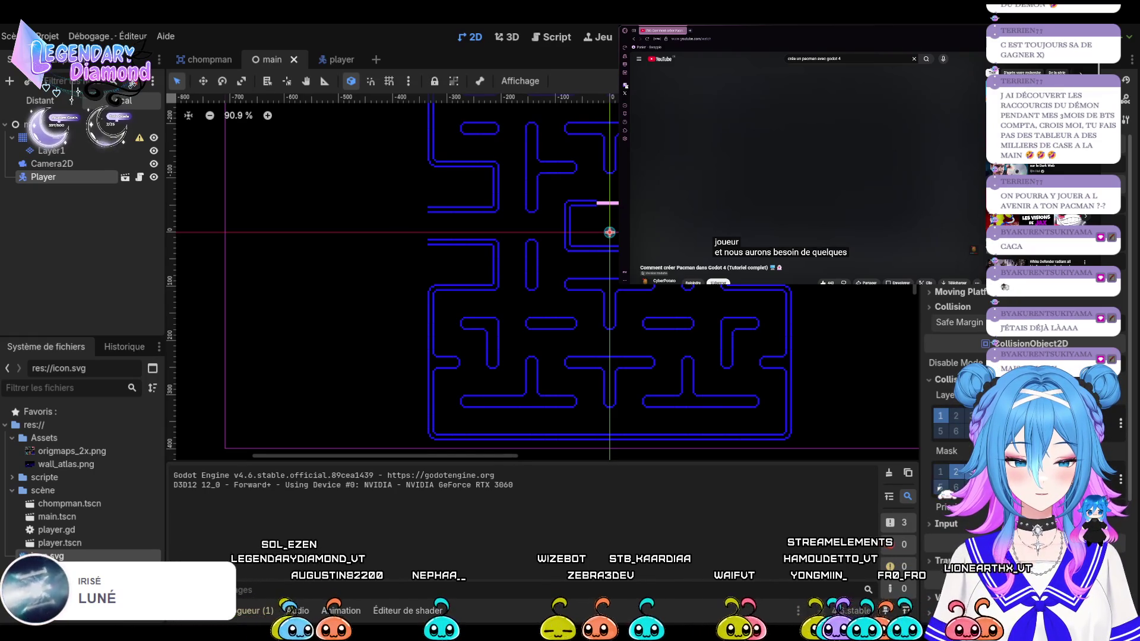
left_click(940, 471)
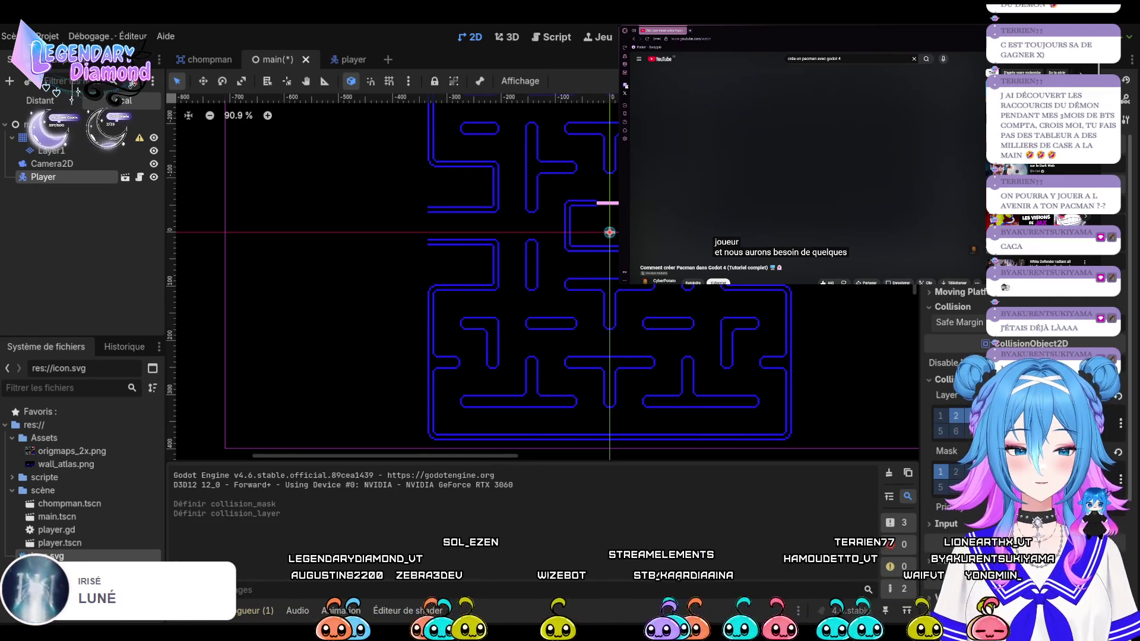
key("ctrl+s")
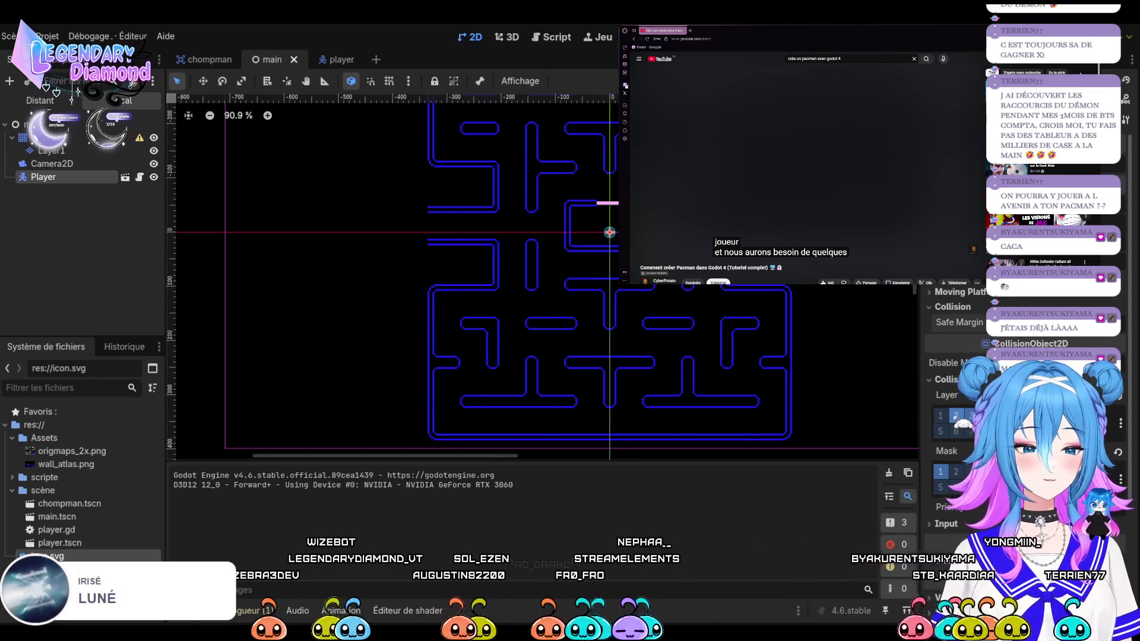
left_click(957, 418)
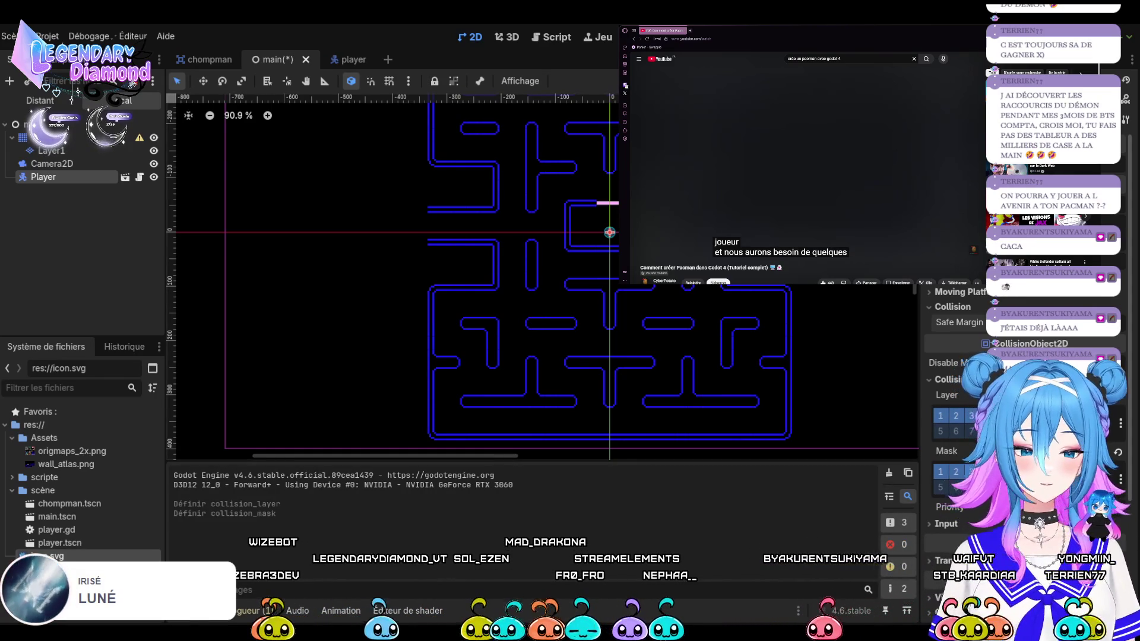
left_click(971, 418)
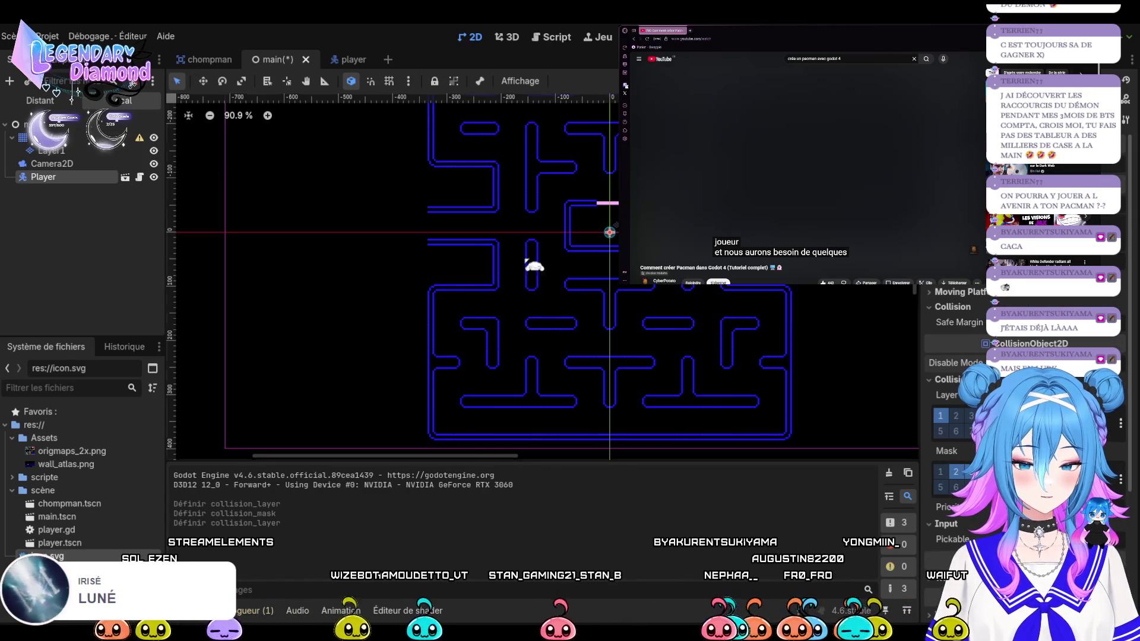
Zoom around the Player in the maze, then save and run the game to test wall collisions
scroll(564, 297, "up", 10)
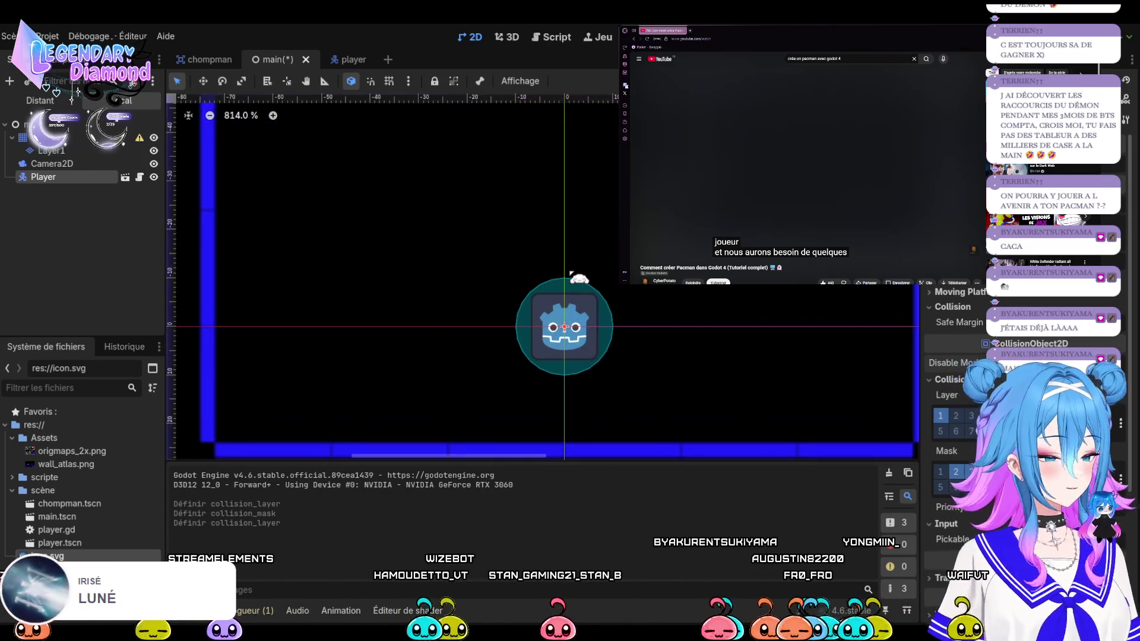
scroll(572, 274, "down", 5)
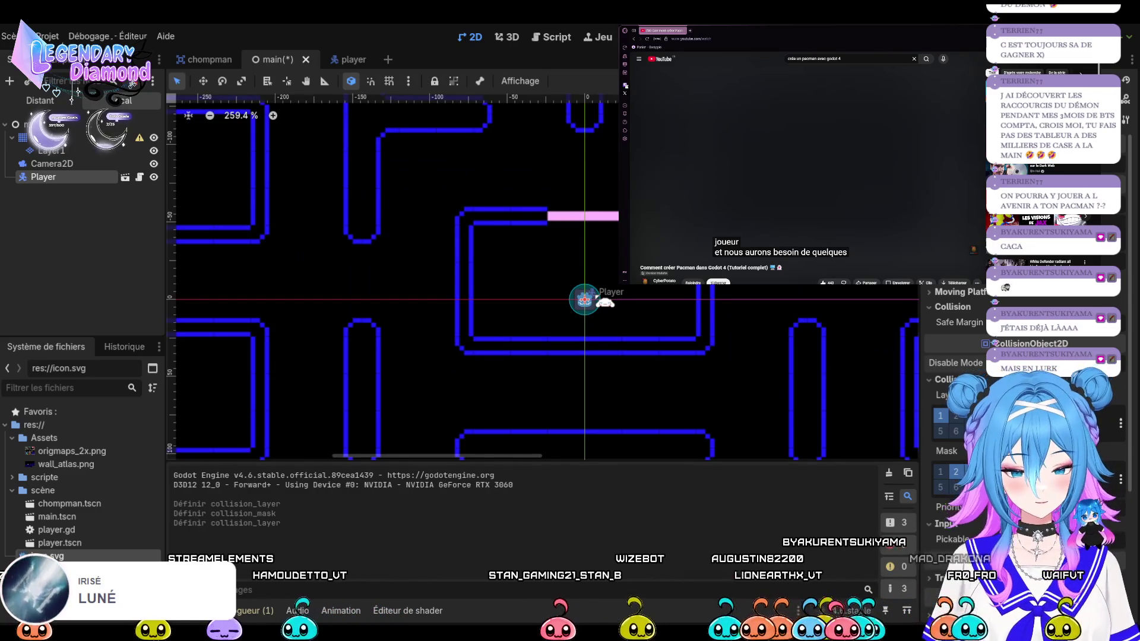
scroll(605, 302, "down", 1)
scroll(606, 306, "down", 2)
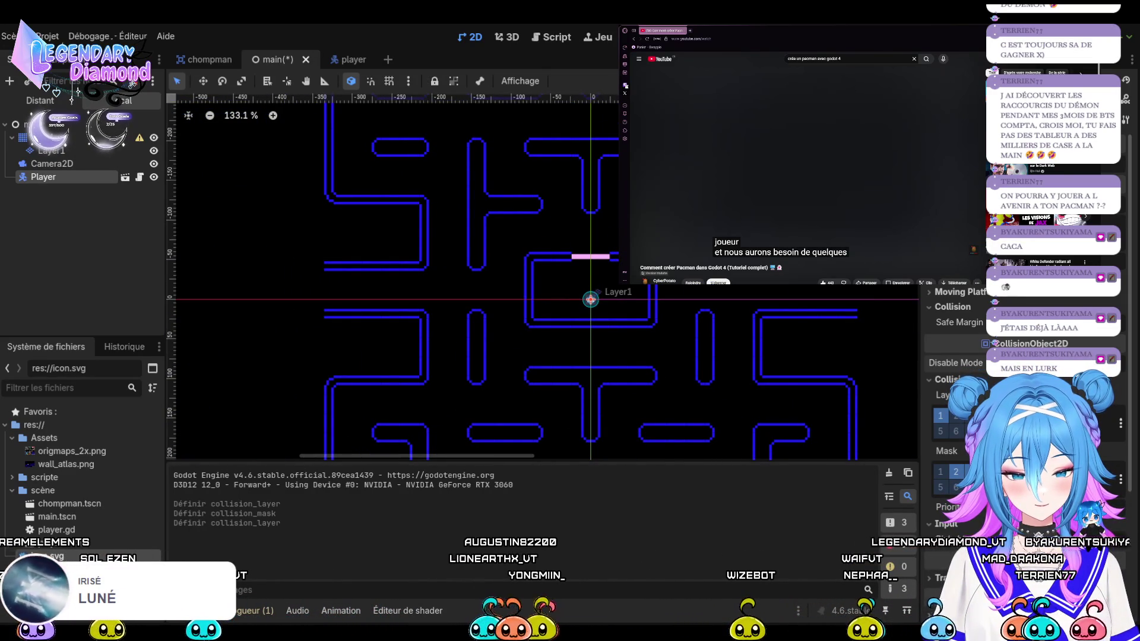
key("F5")
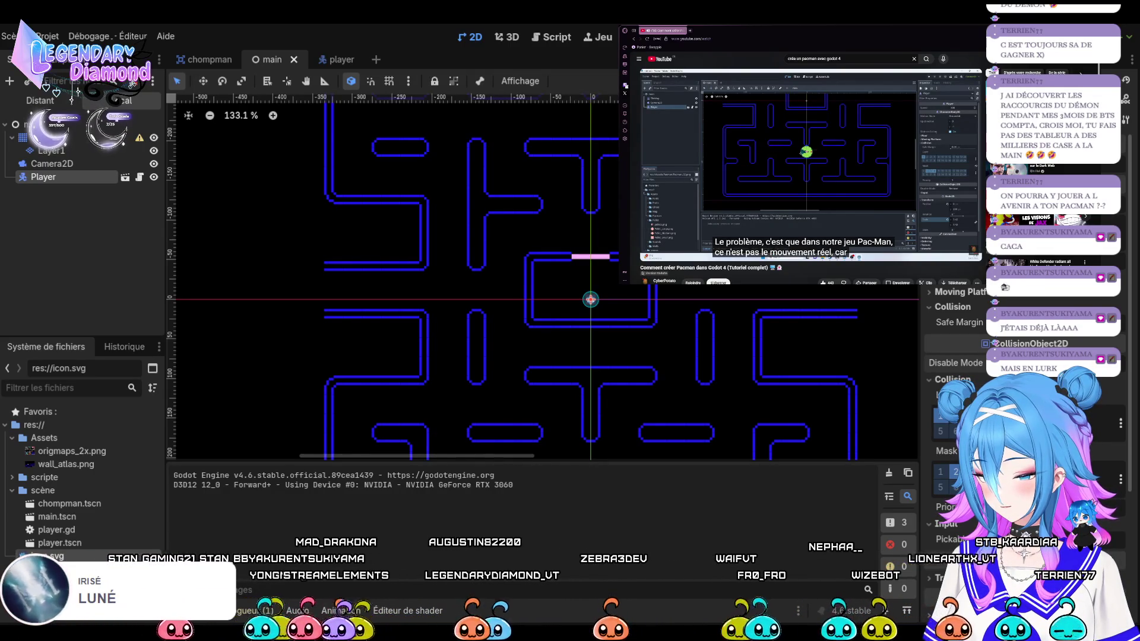
key("space")
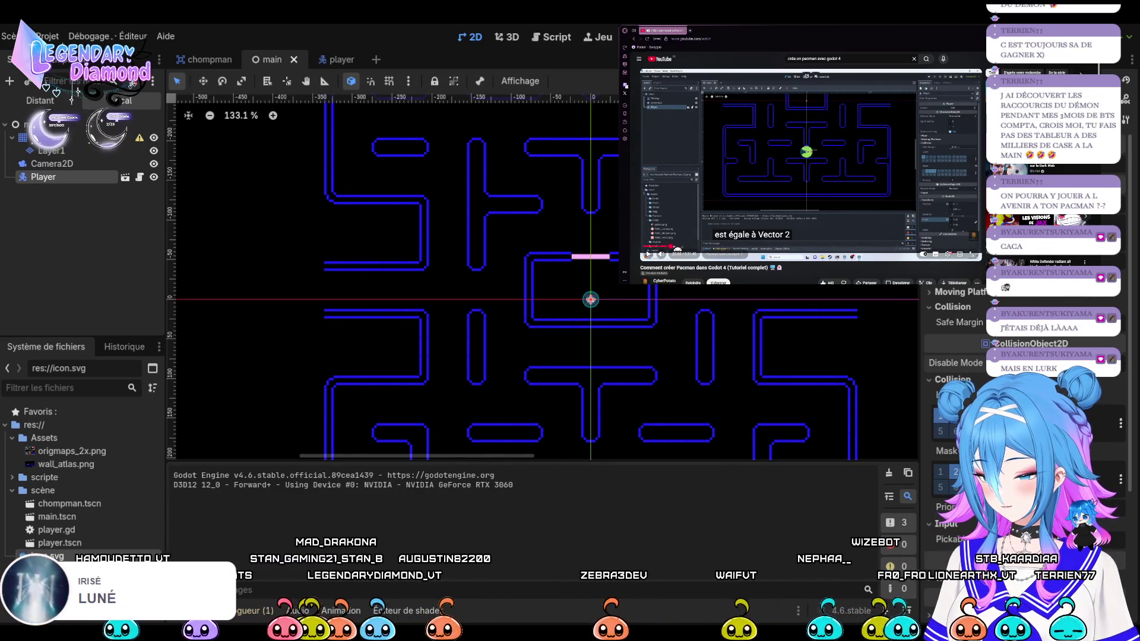
key("Left")
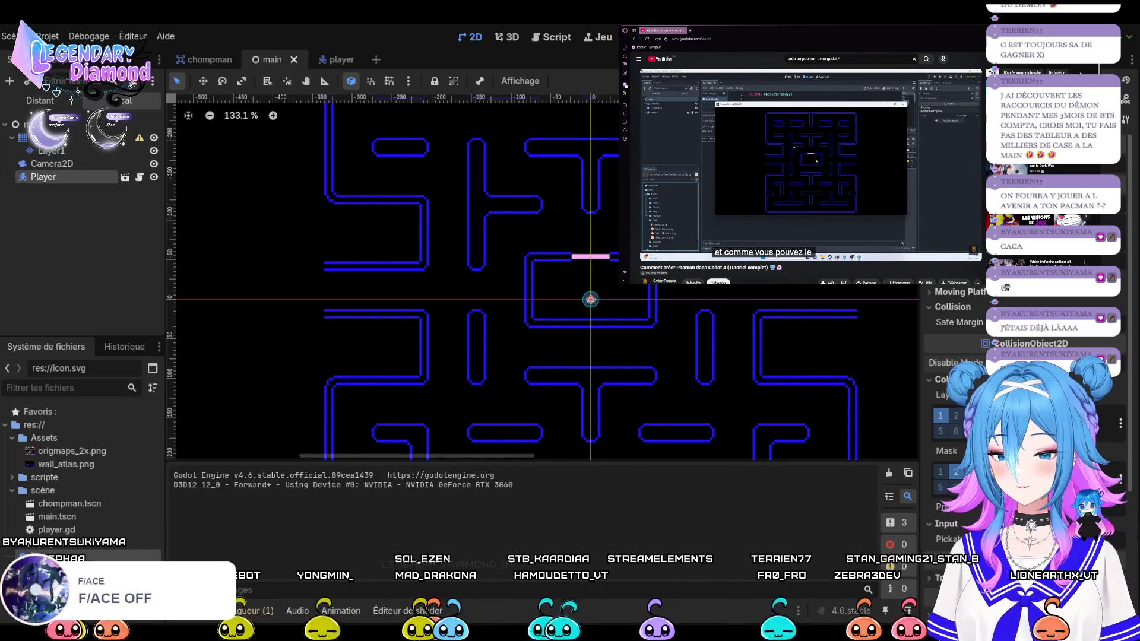
key("space")
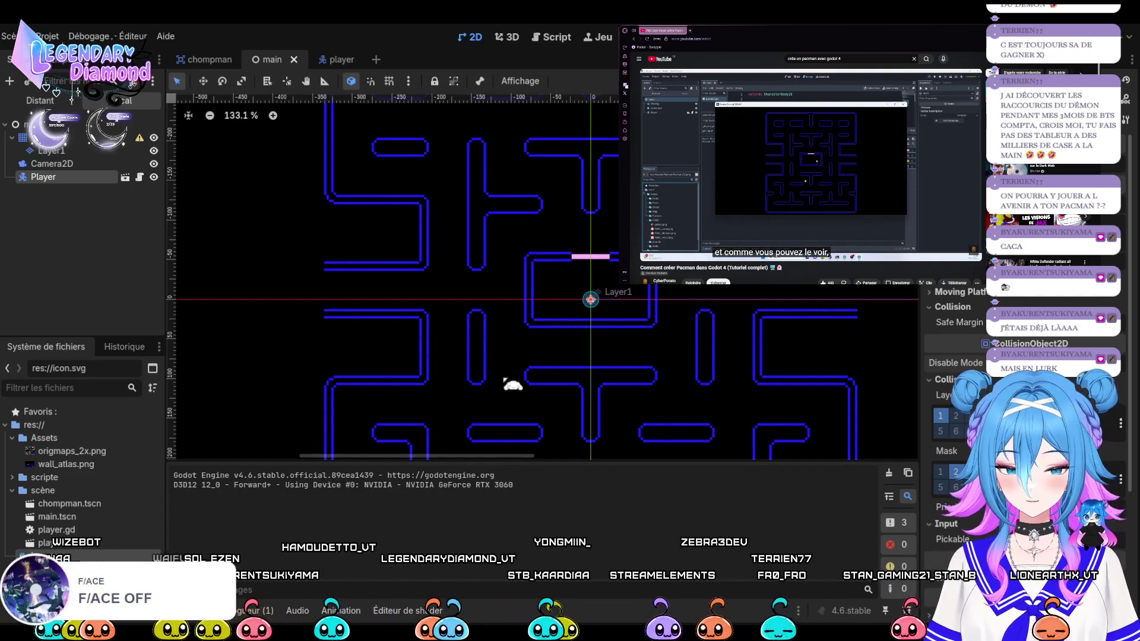
In the player scene, nest Sprite2D under CollisionShape2D, then save and run the game
left_click(329, 60)
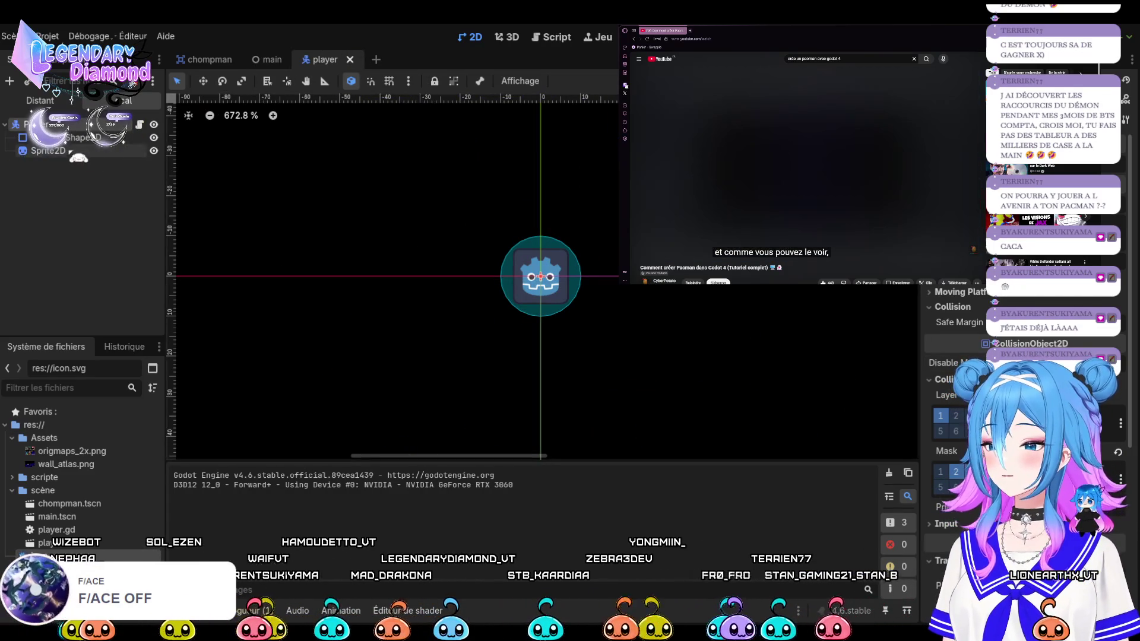
left_click_drag(71, 139, 75, 134)
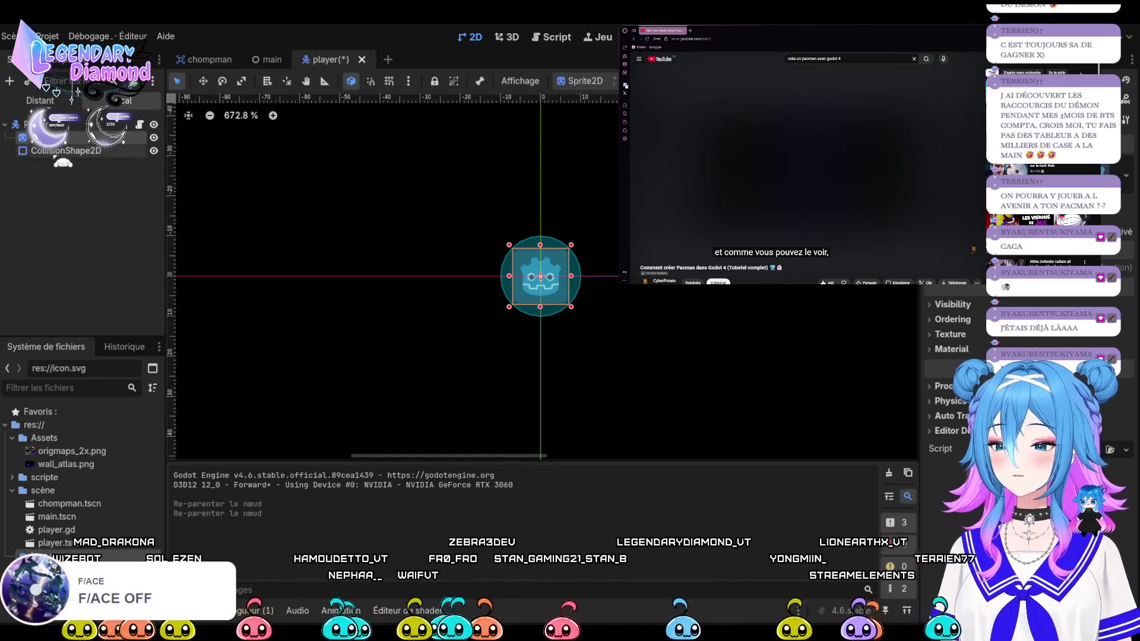
left_click(63, 151)
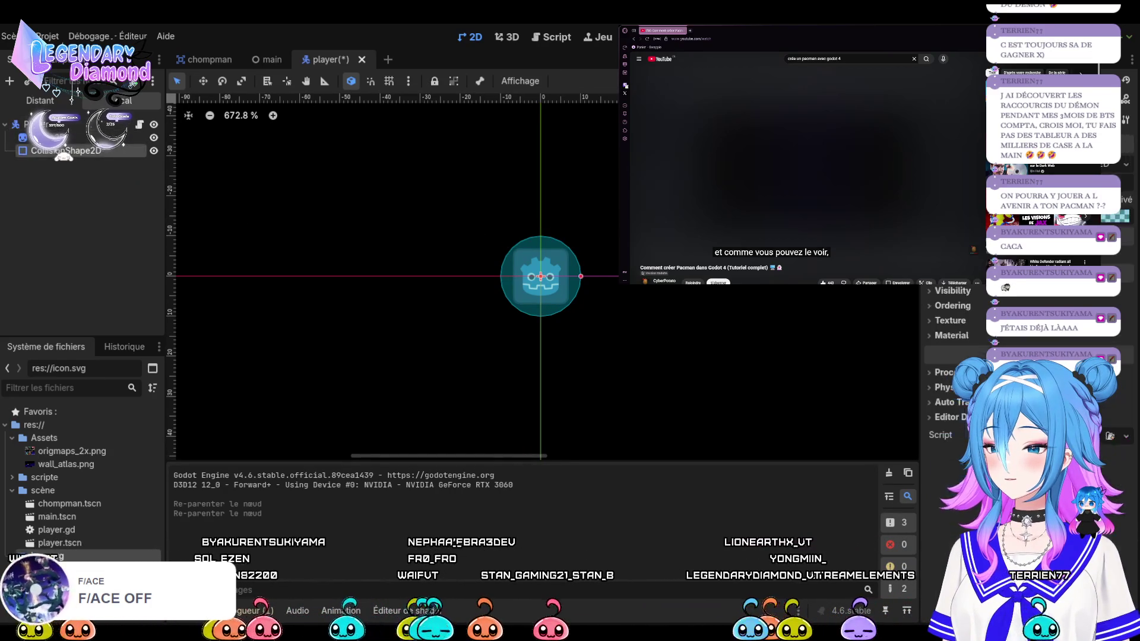
key("F5")
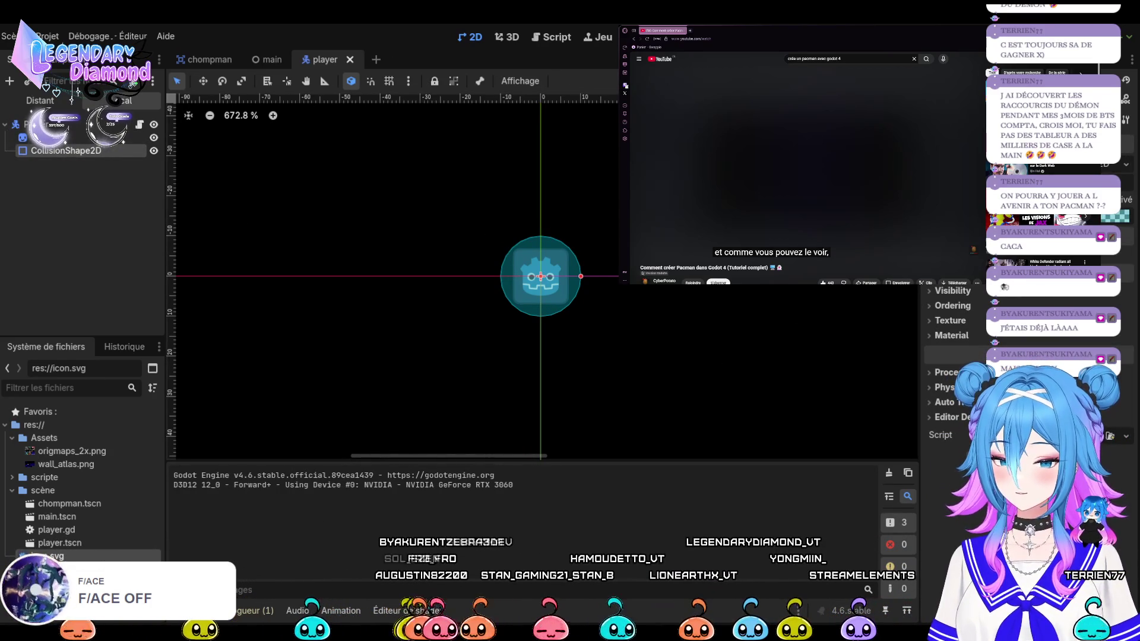
Inspect the player's root body, cue the tutorial to the tile editor part, and return to the main scene
left_click(105, 249)
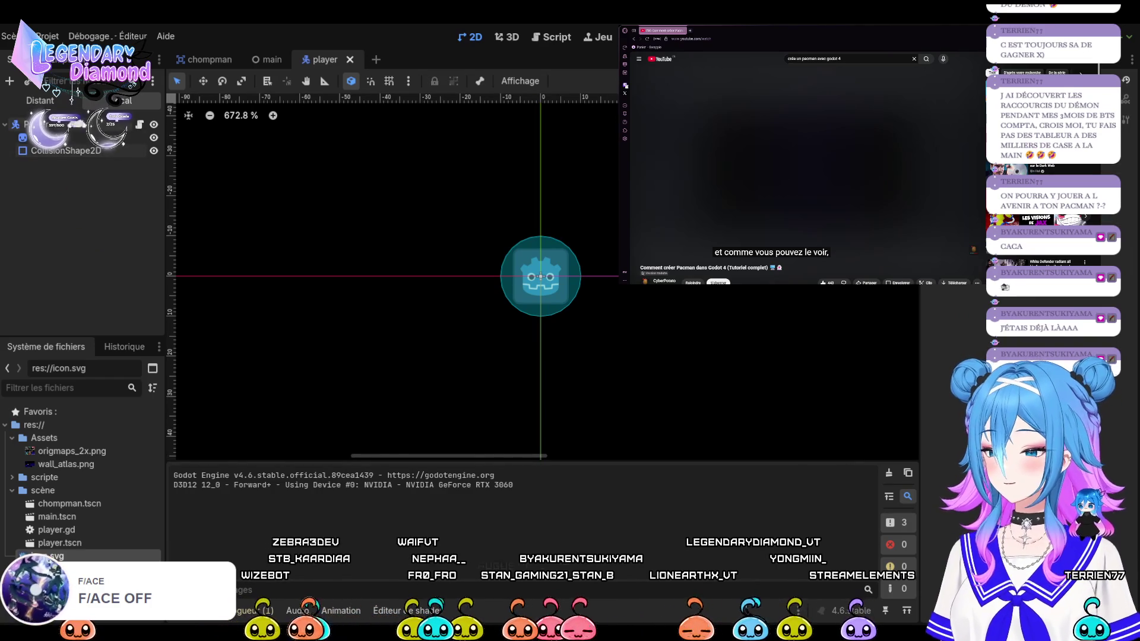
left_click(36, 124)
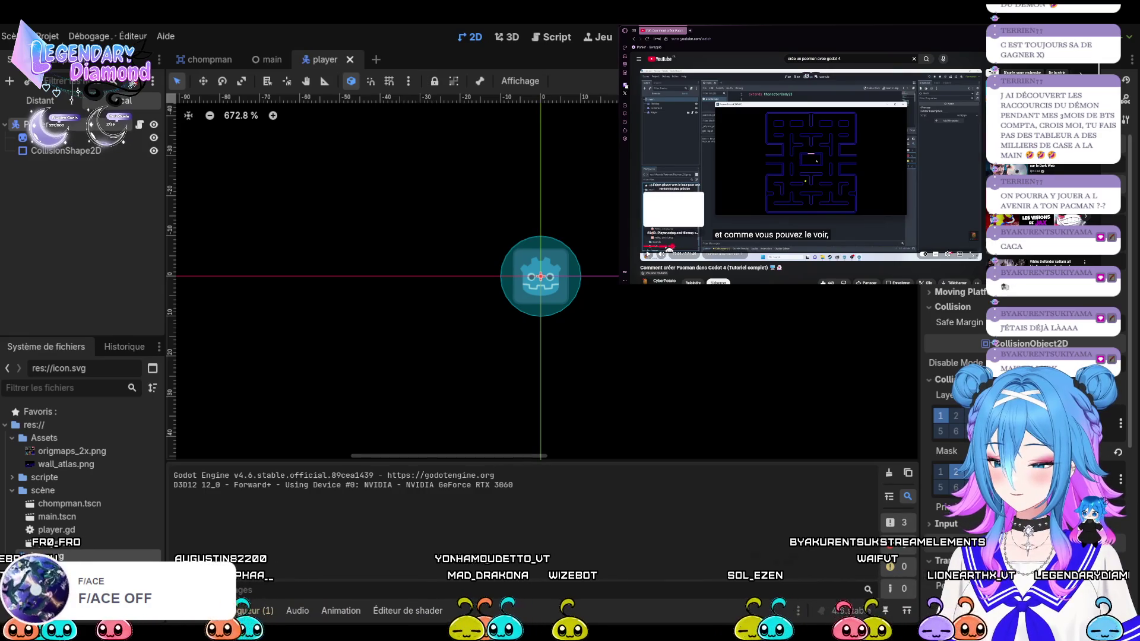
left_click(662, 247)
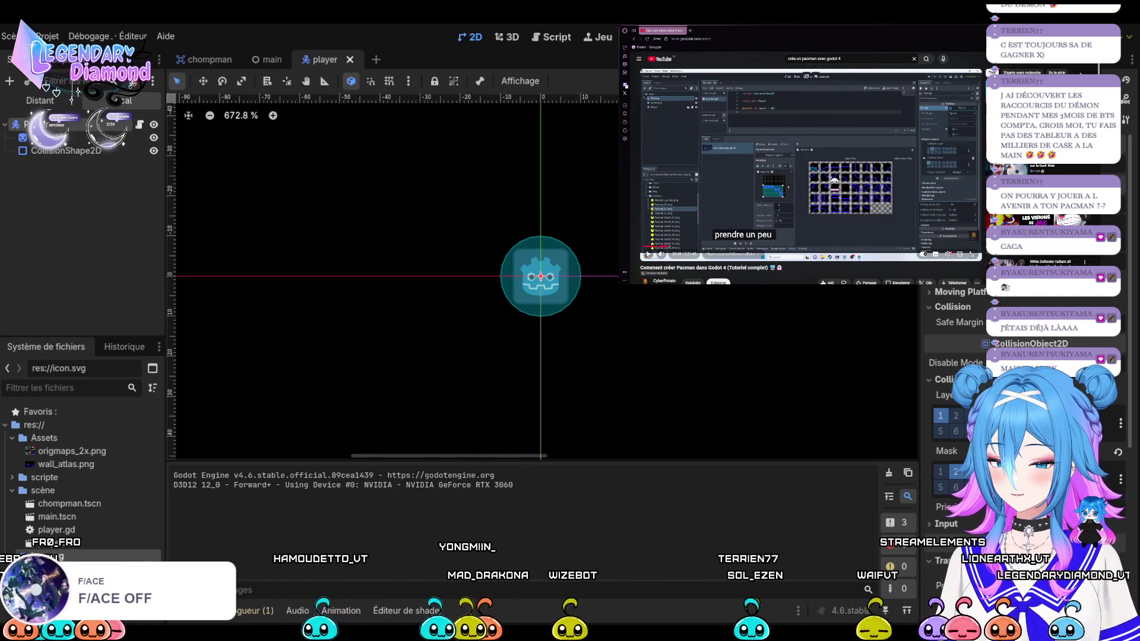
key("space")
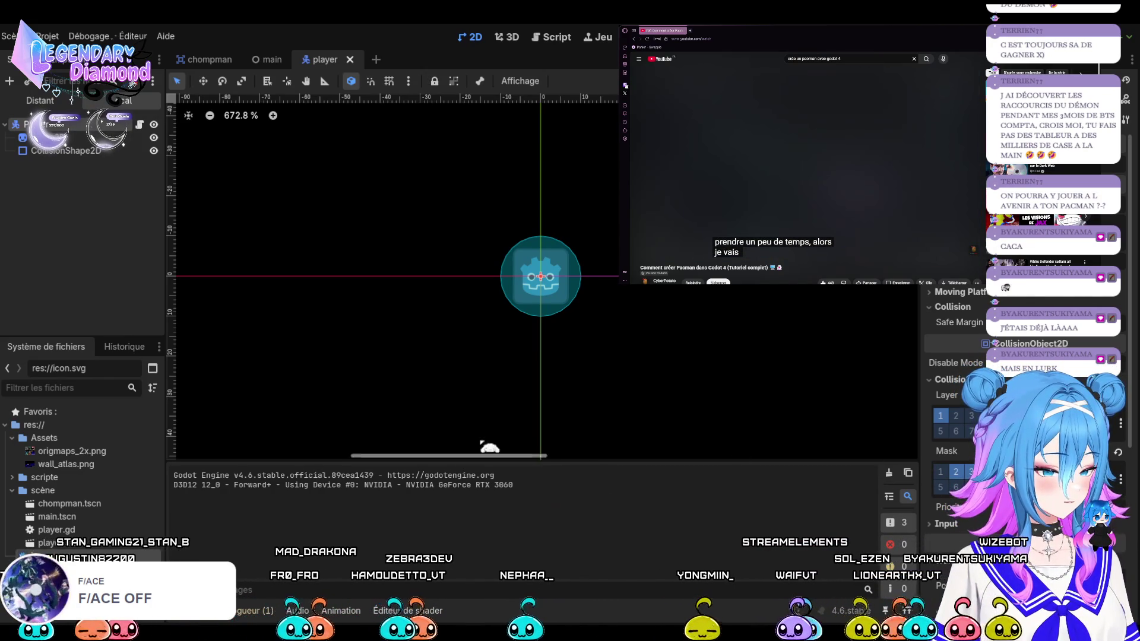
left_click(268, 59)
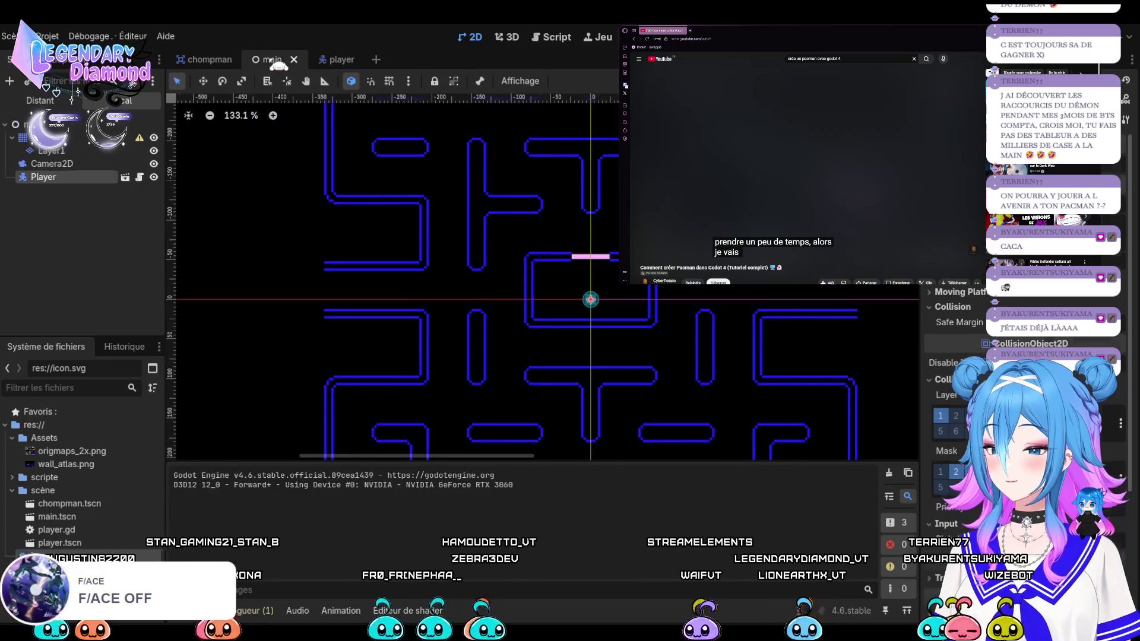
Drag the Player around the maze, test-run it, and settle it in the central box at (-1, -9)
left_click_drag(591, 299, 590, 234)
scroll(608, 339, "down", 1)
scroll(608, 339, "down", 5)
scroll(593, 285, "up", 3)
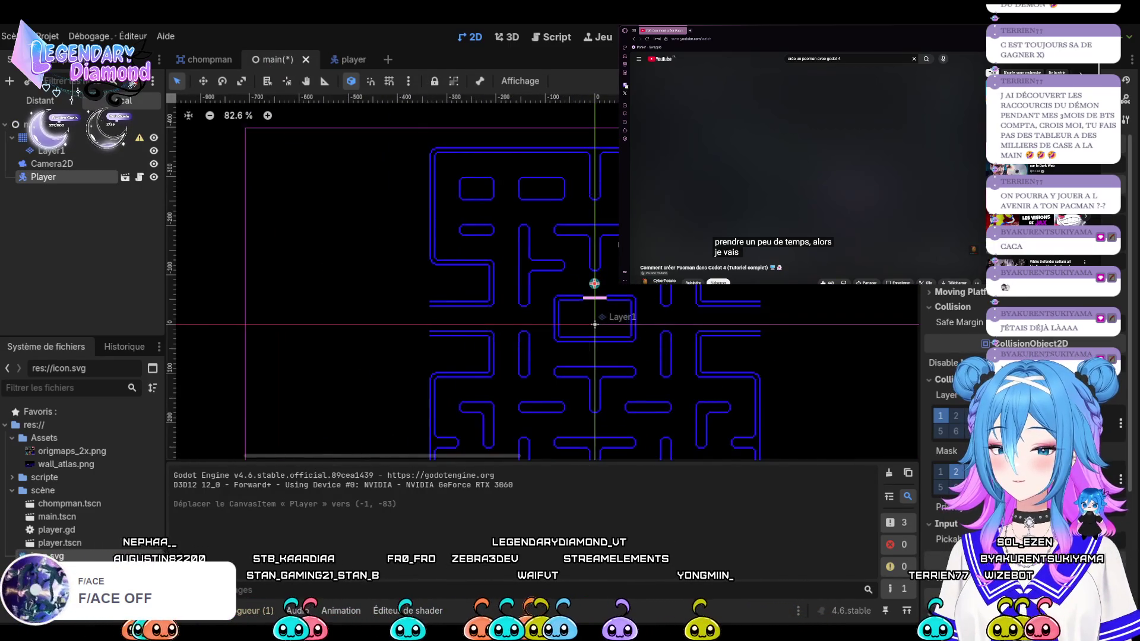
left_click_drag(591, 287, 397, 331)
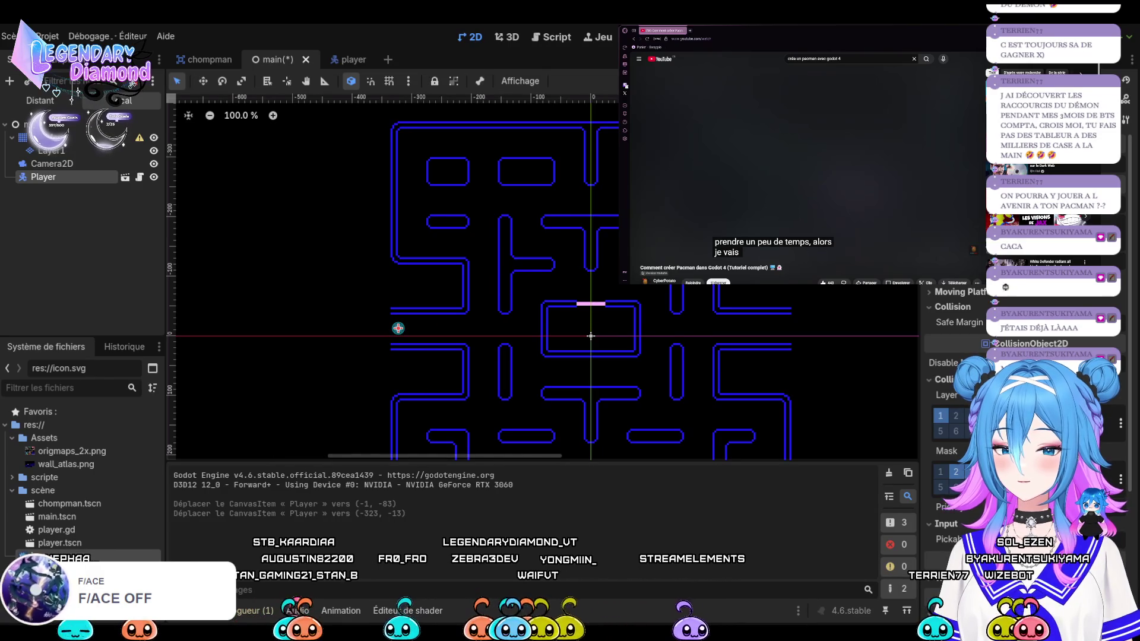
key("F5")
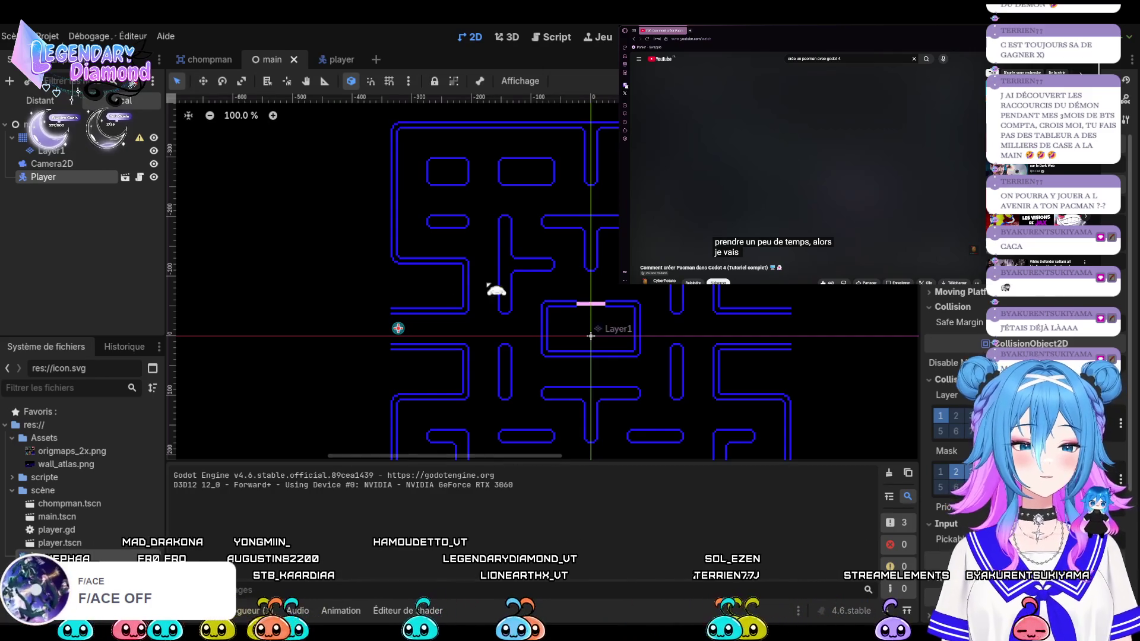
left_click_drag(398, 328, 590, 331)
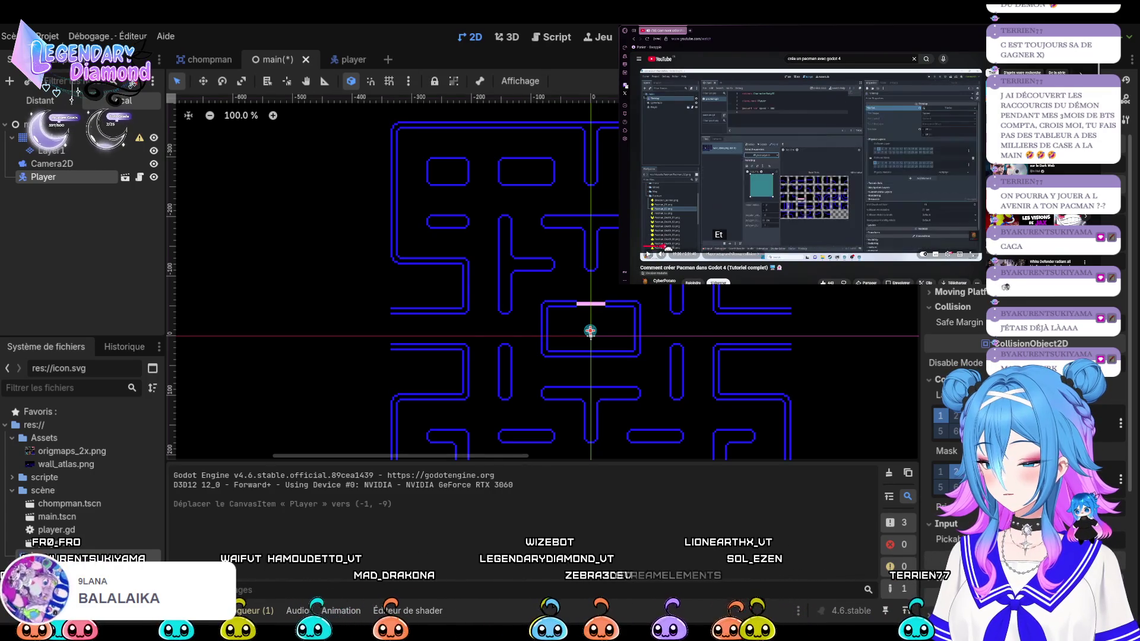
left_click(771, 189)
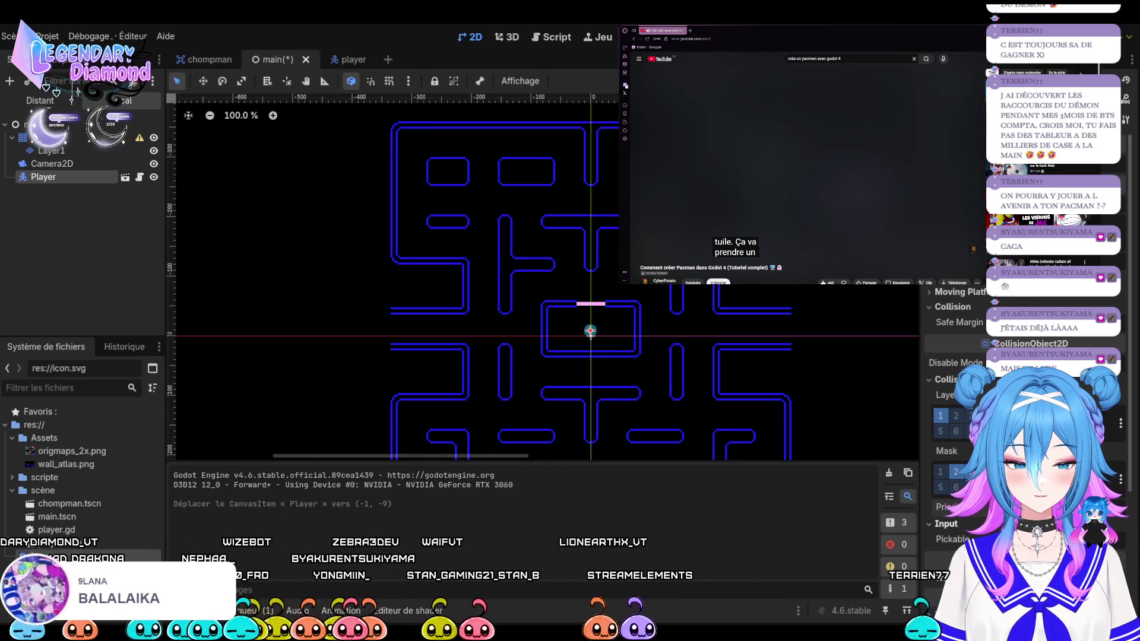
Toggle the Player's Input Pickable off and on, then select Layer1 to show its wall_atlas tiles
left_click(1036, 539)
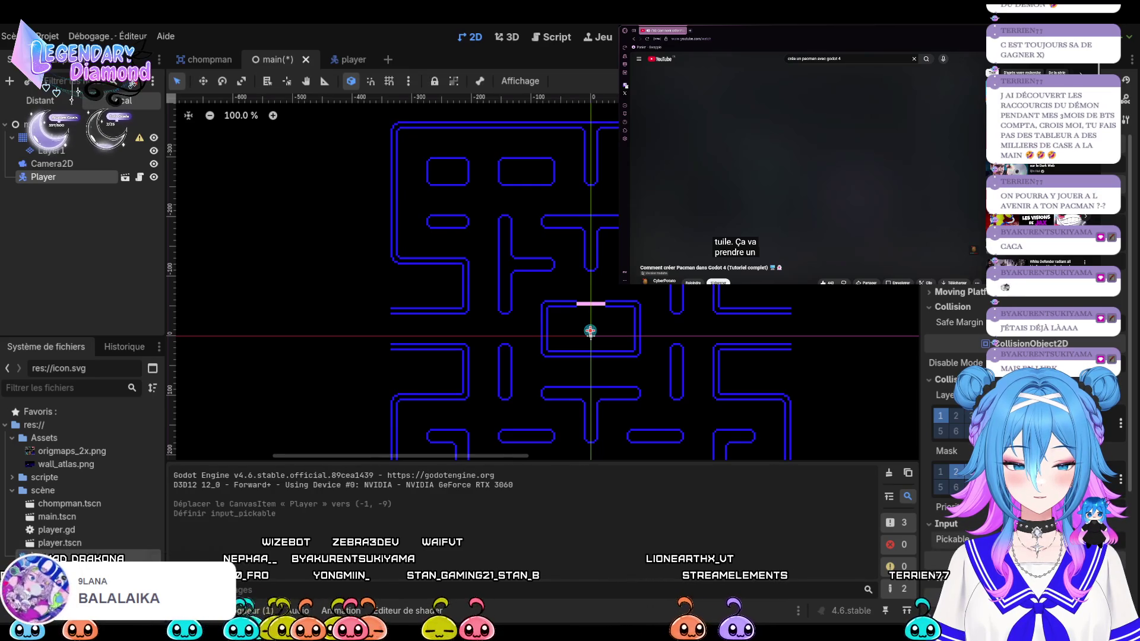
left_click(1036, 540)
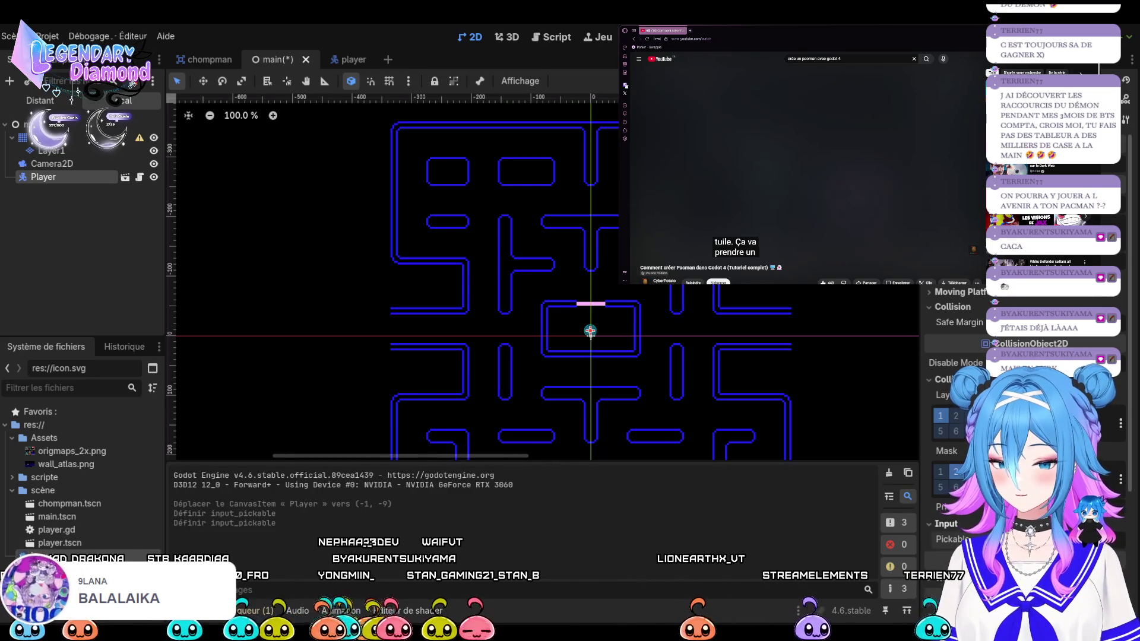
left_click(591, 334)
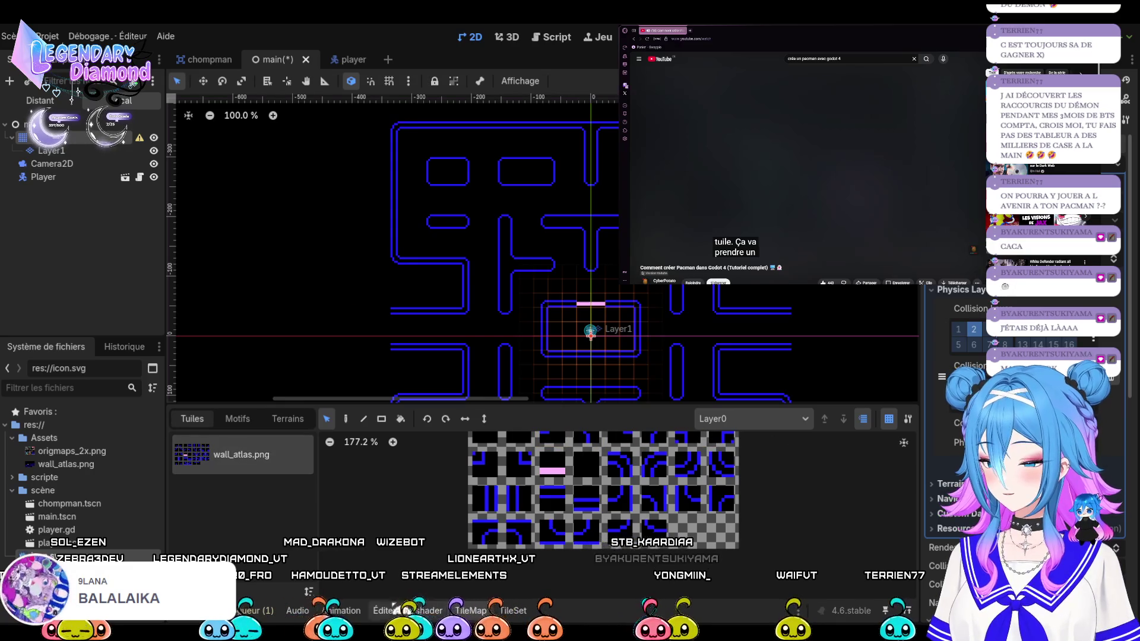
Switch back and forth between the TileSet editor and the TileMap tile palette, glancing at Patterns
left_click(513, 612)
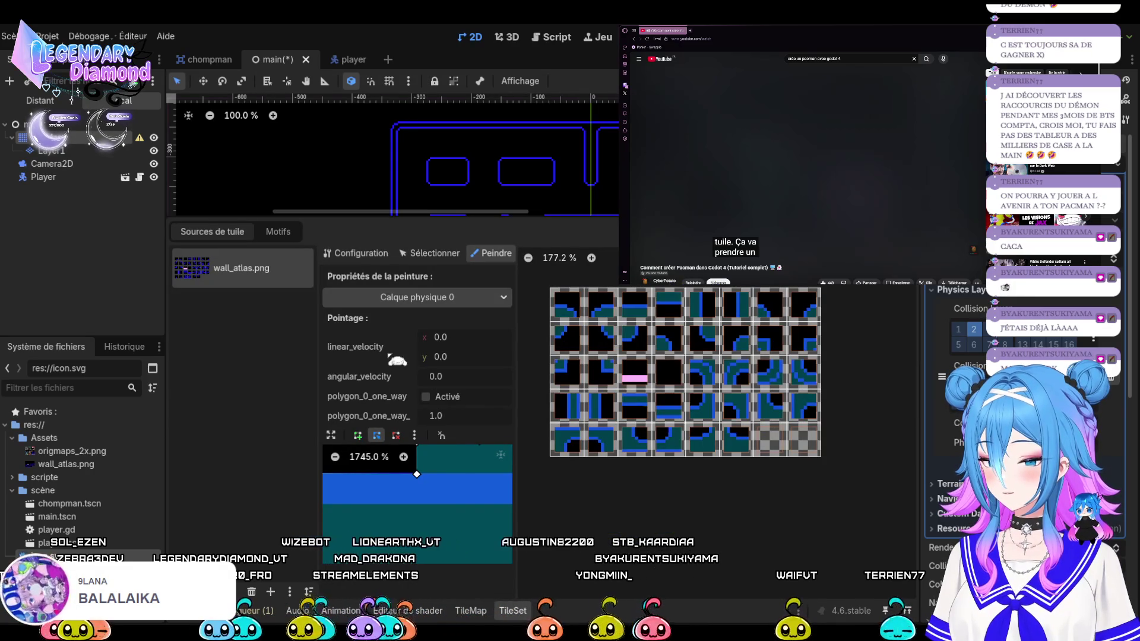
left_click(471, 611)
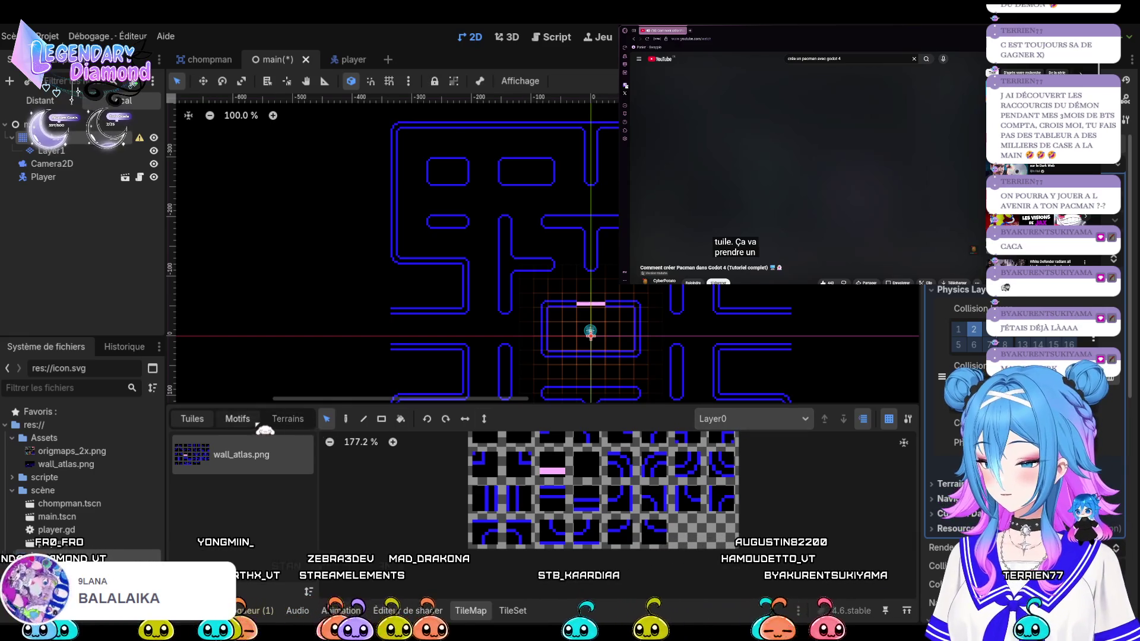
left_click(237, 418)
left_click(192, 418)
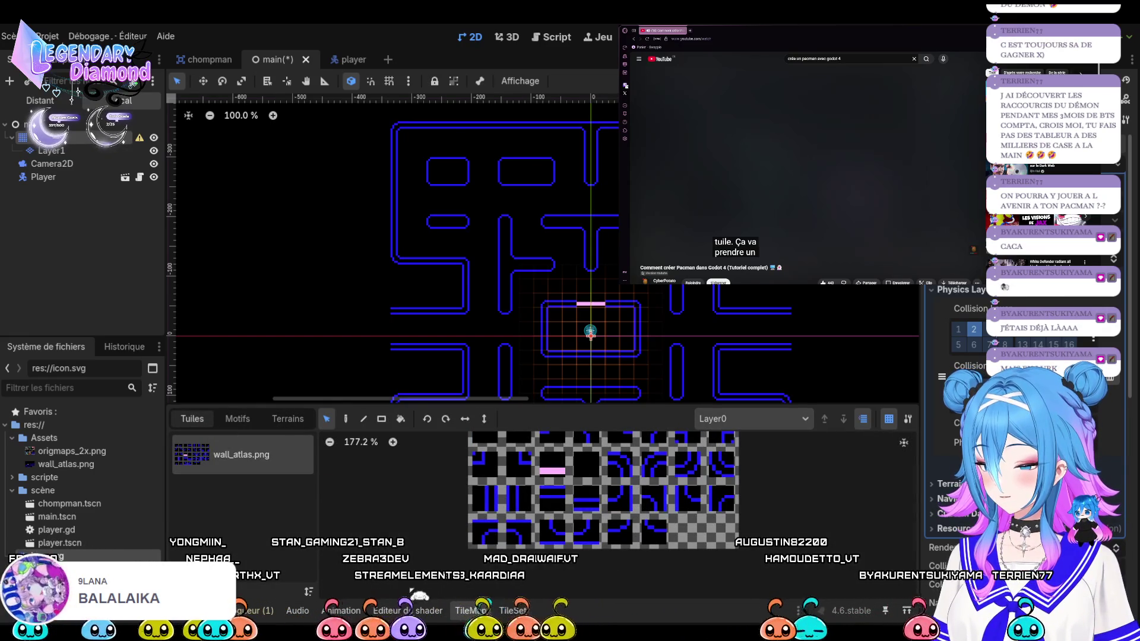
left_click(512, 611)
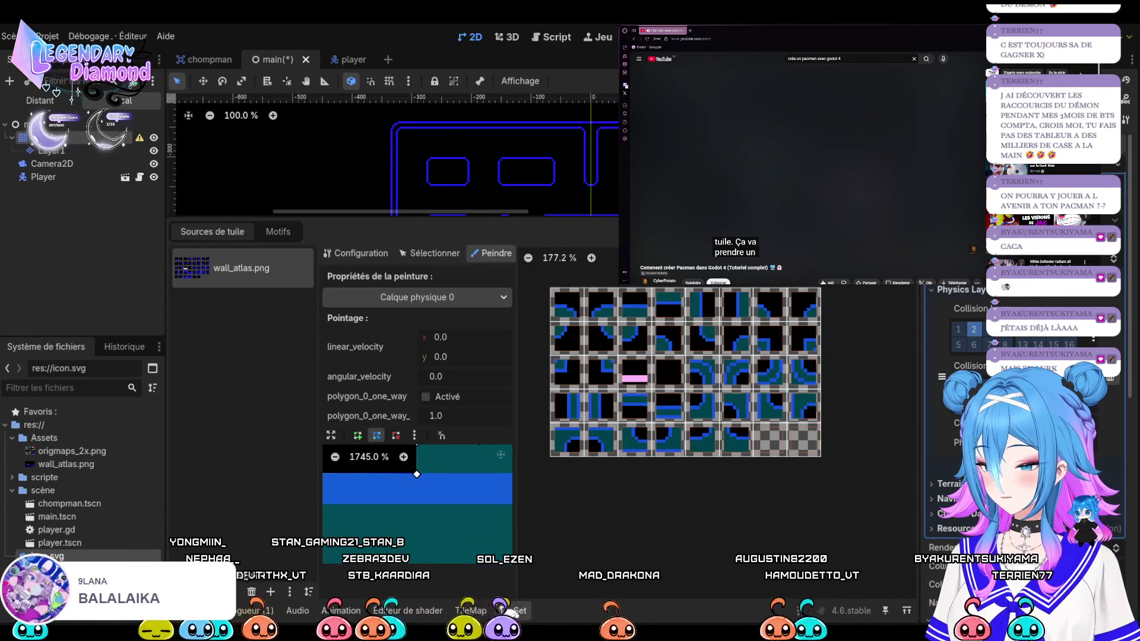
left_click(471, 611)
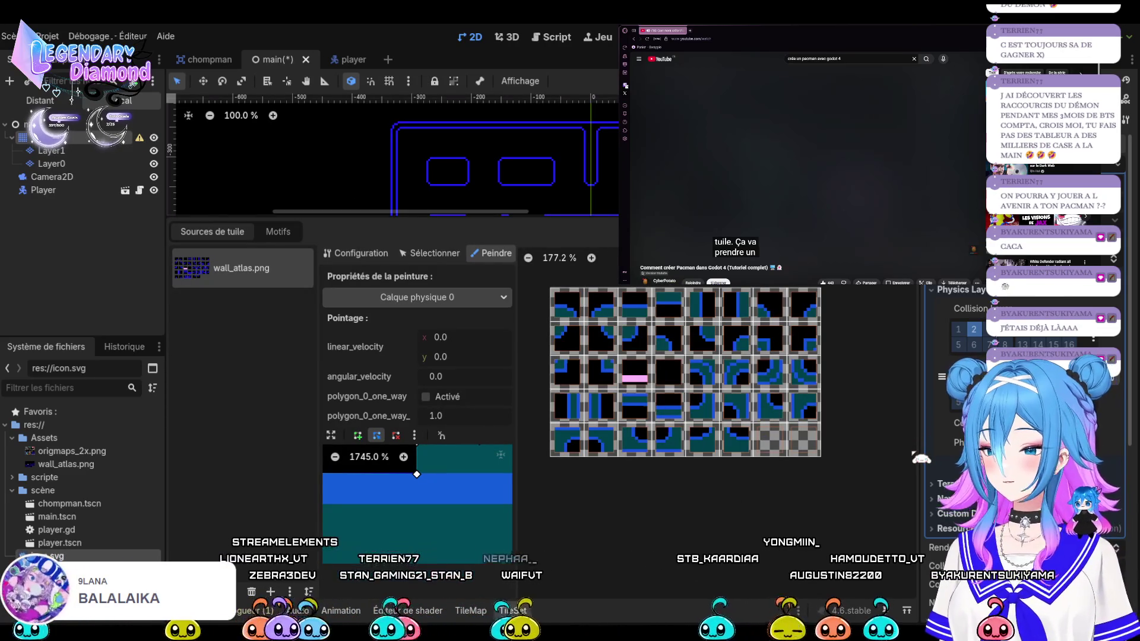
Delete the empty Layer0 node, undoing an accidental deletion of the maze's Layer1
left_click(61, 153)
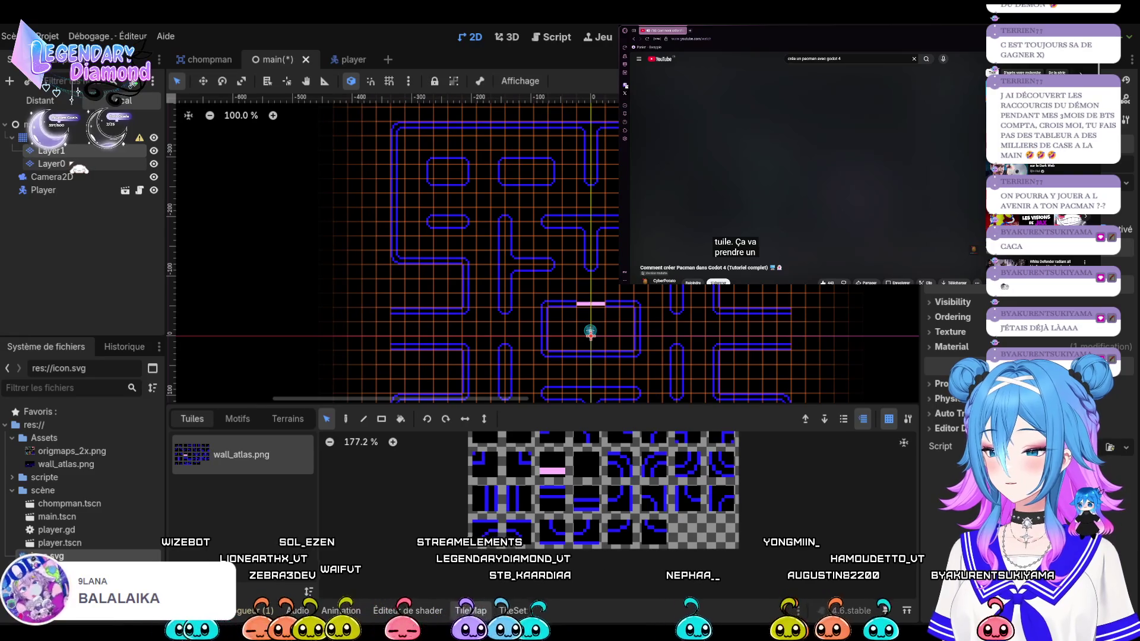
key("Up")
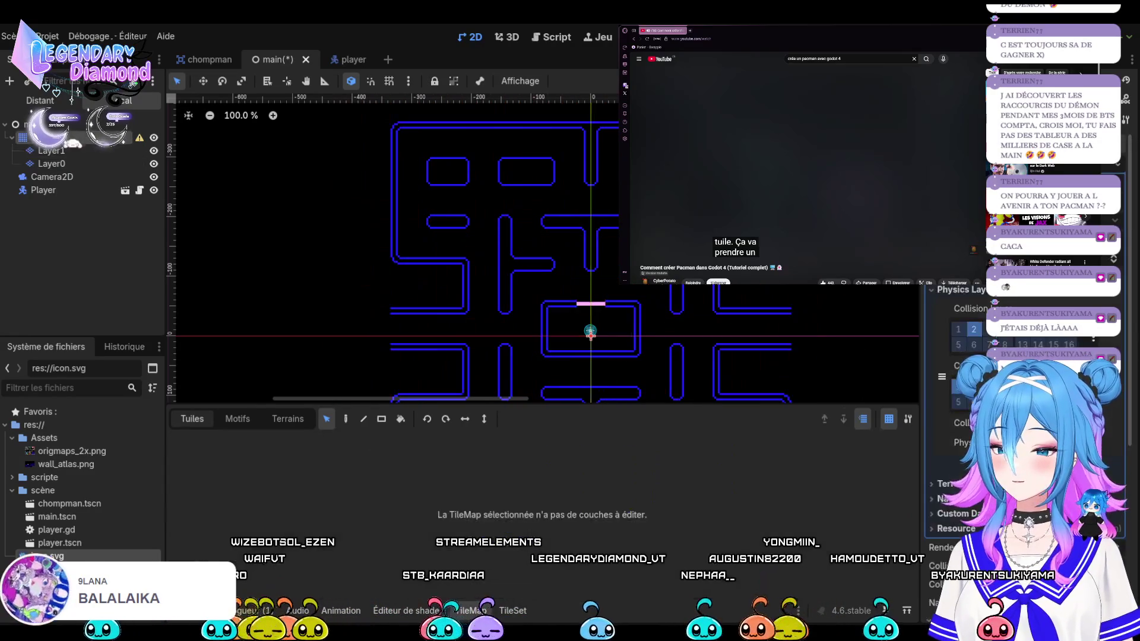
key("Down")
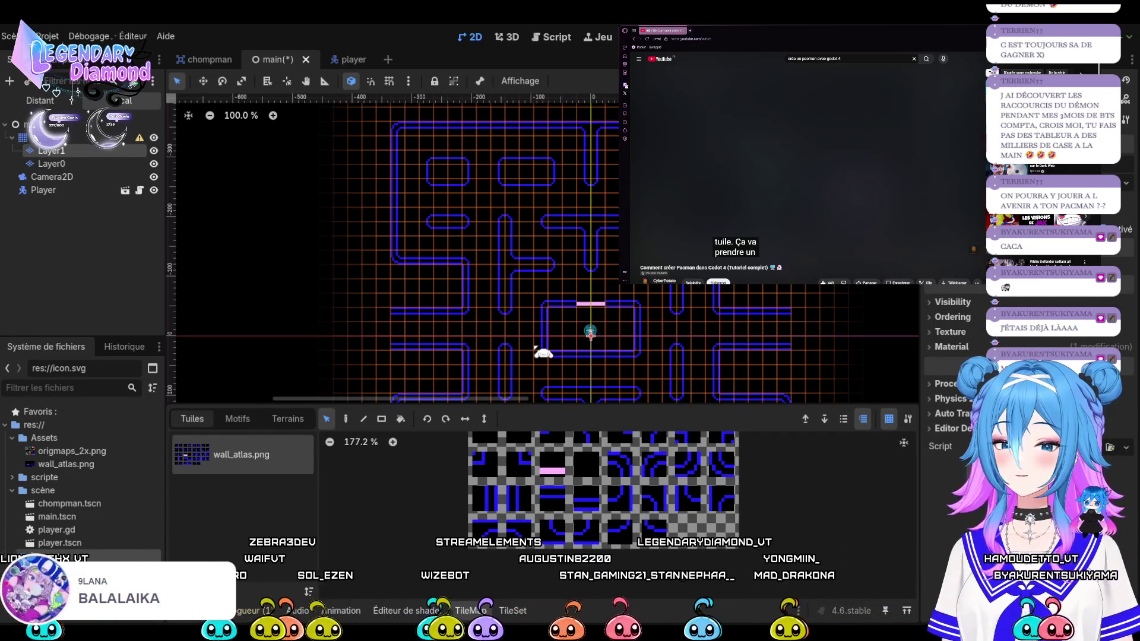
key("Delete")
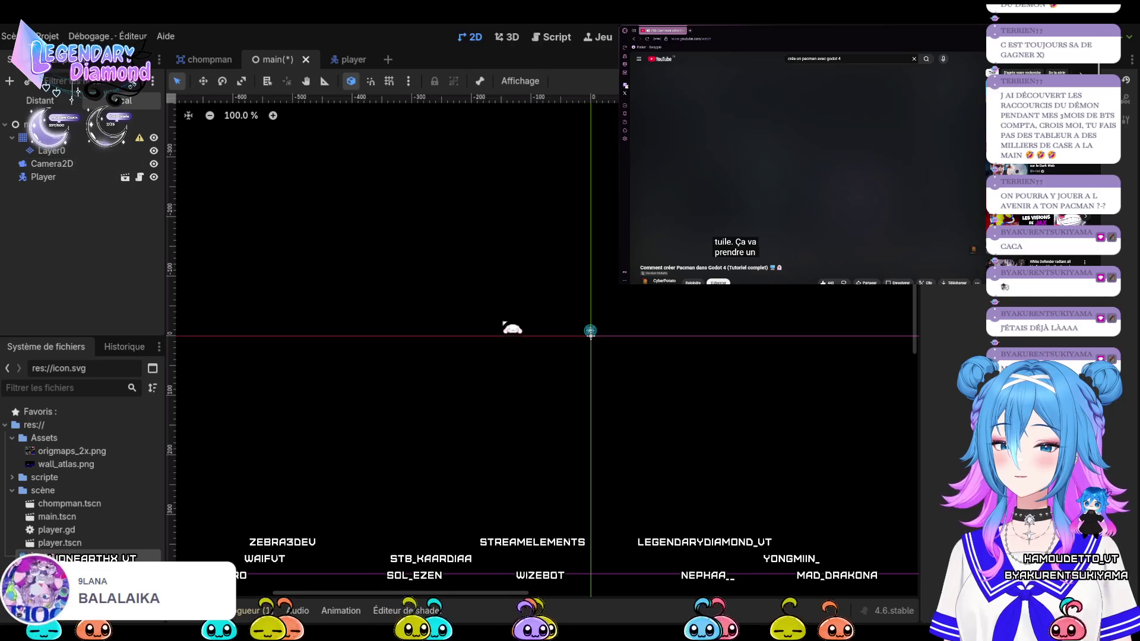
scroll(544, 350, "down", 4)
left_click(564, 339)
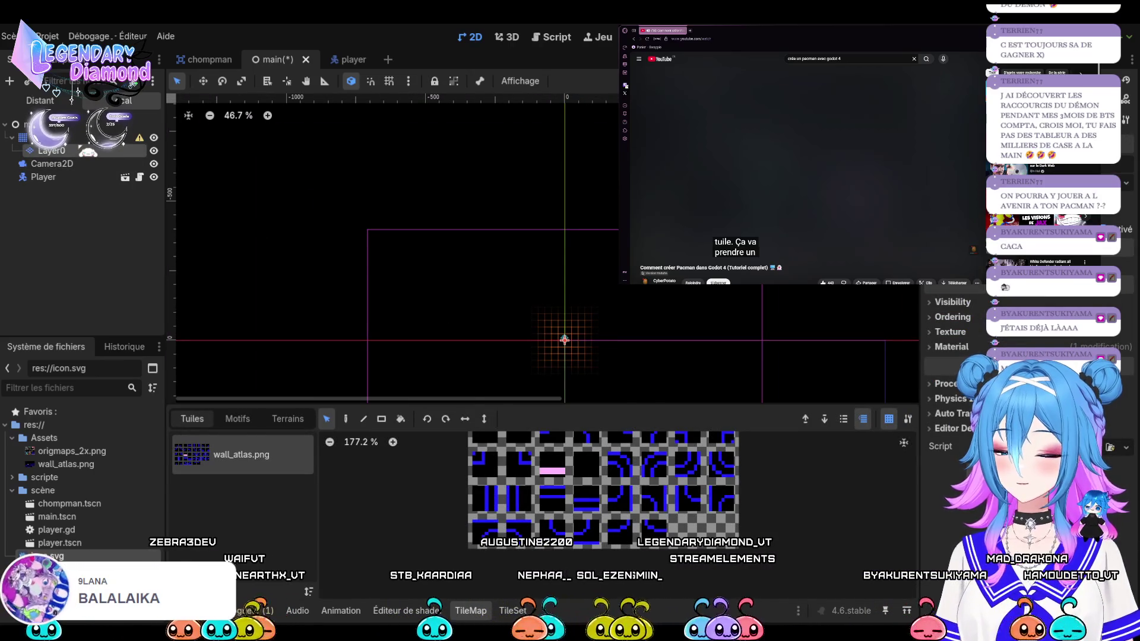
key("ctrl+z")
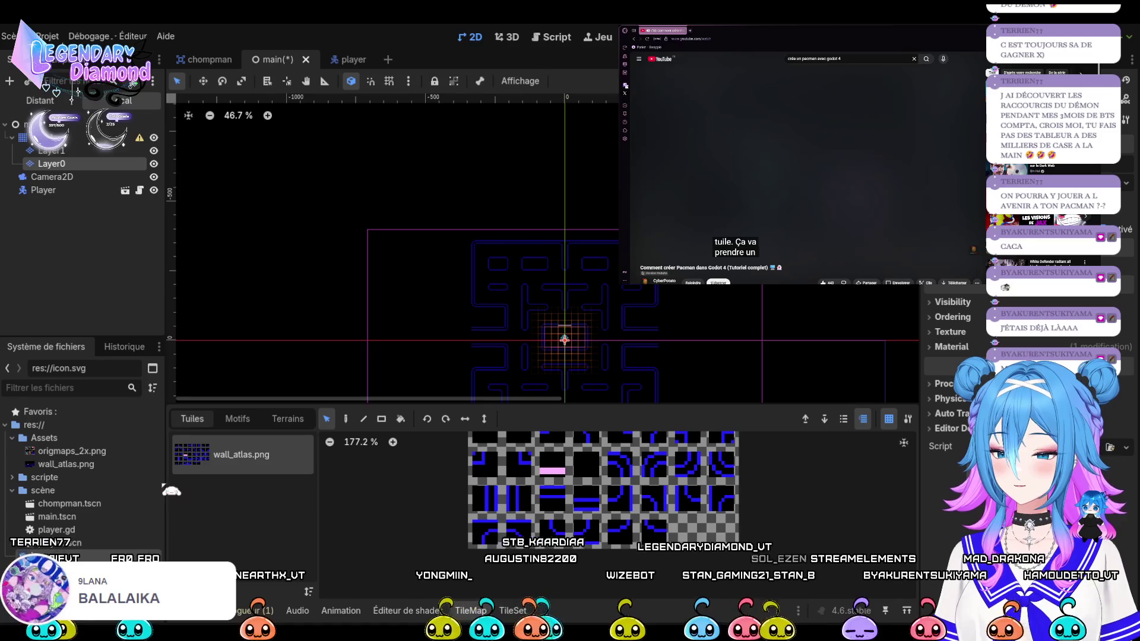
key("Delete")
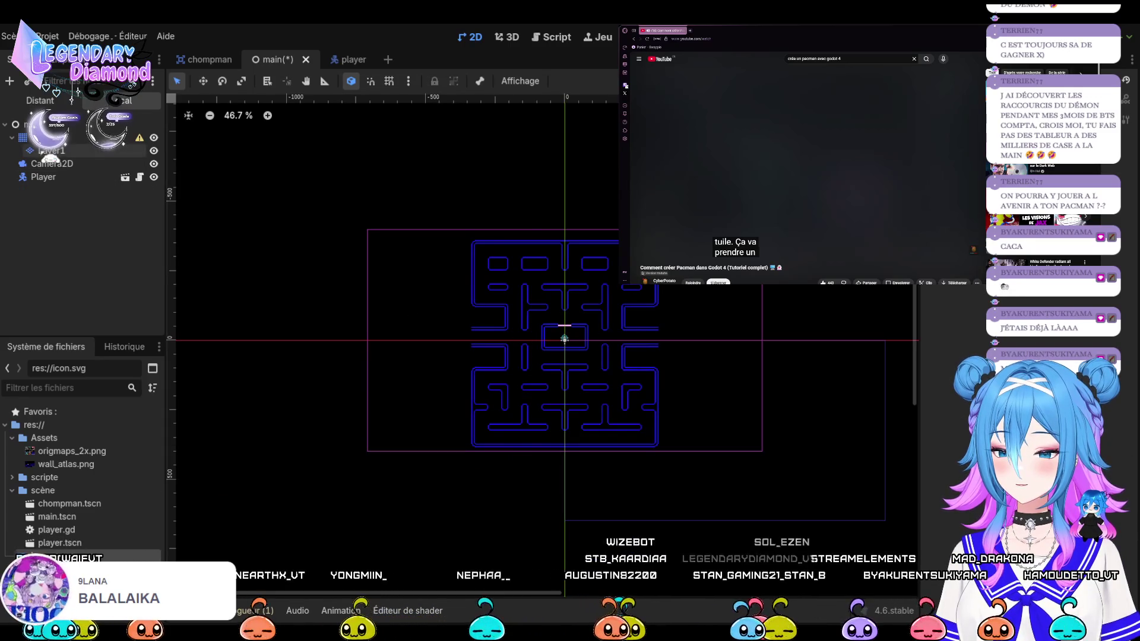
Select Layer1, open the TileSet editor, expand Layer1's Physics properties, then select the TileMap
left_click(60, 154)
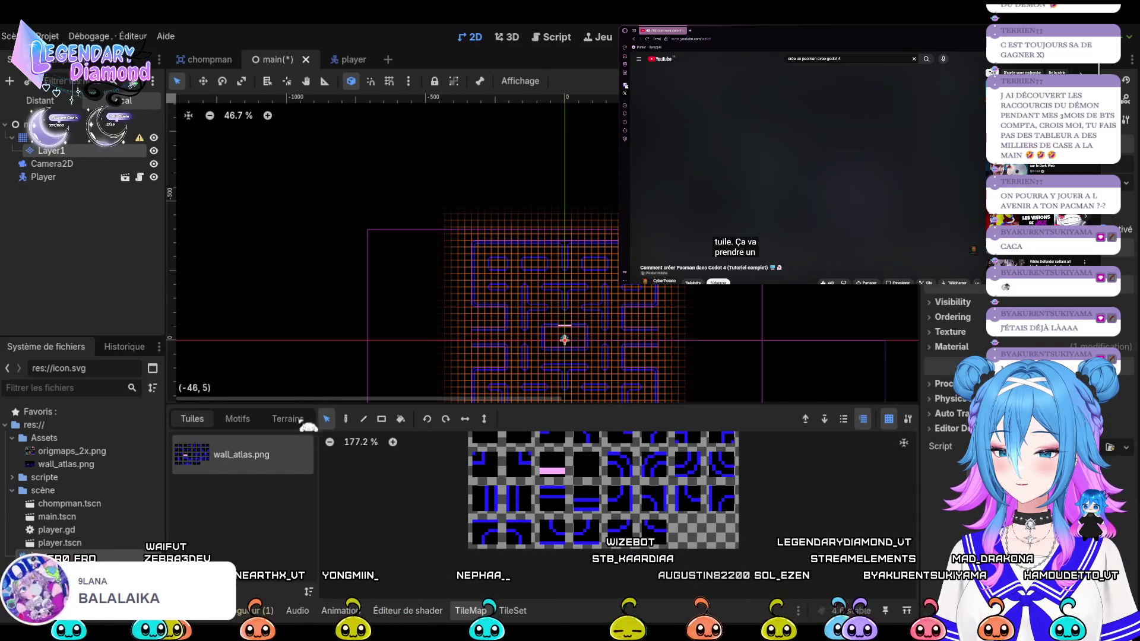
left_click(512, 611)
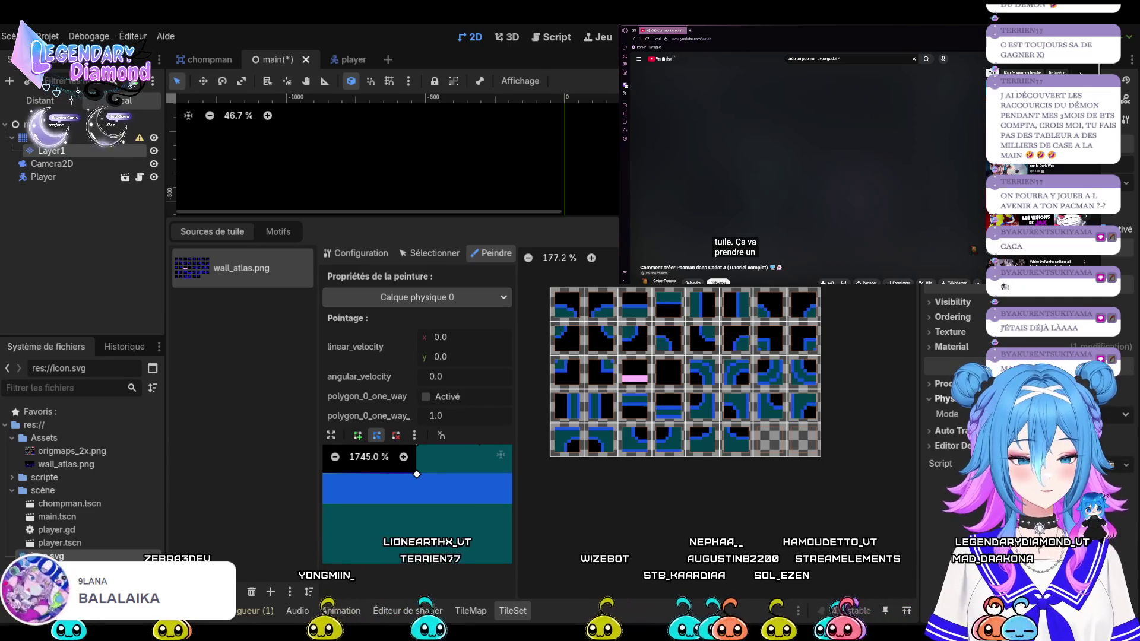
left_click(944, 398)
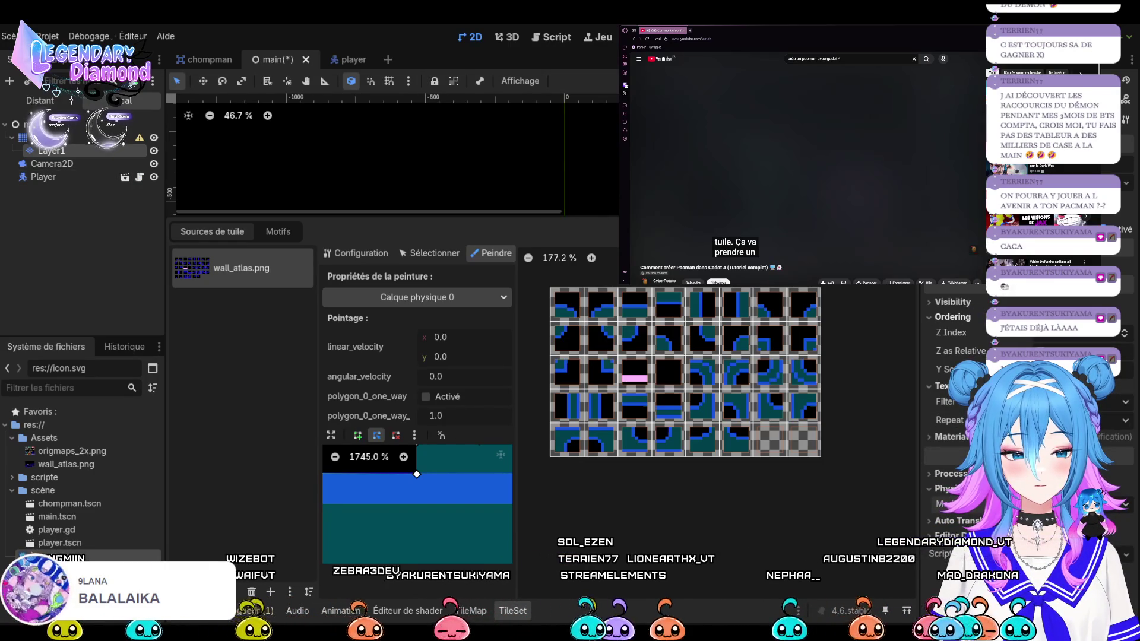
left_click(59, 138)
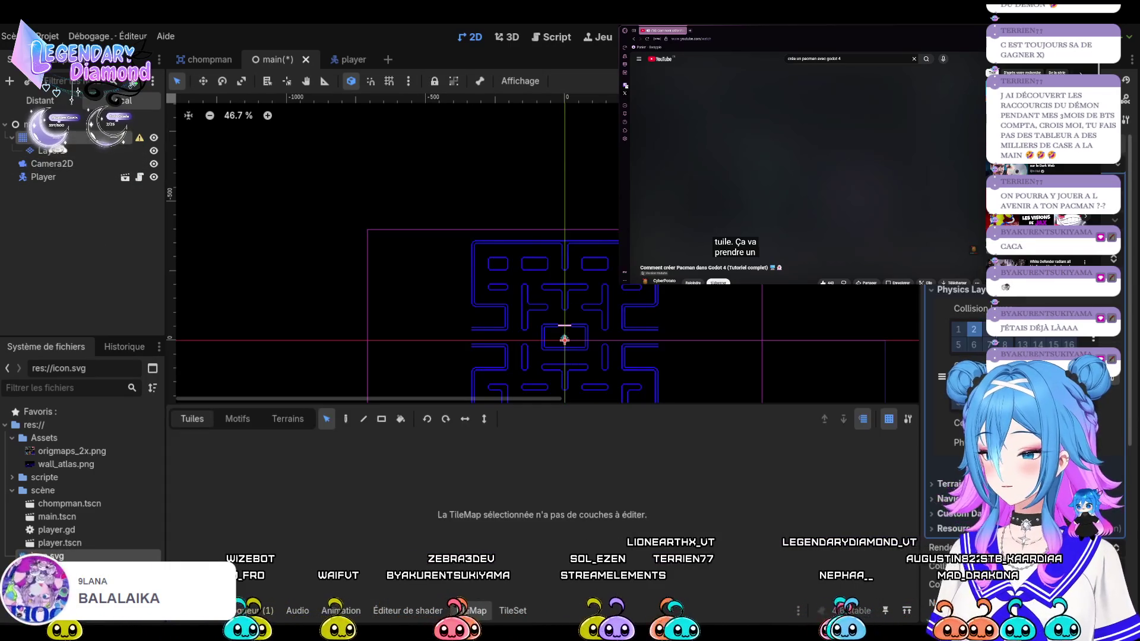
Reselect the TileMap node and pause the tutorial video
left_click(50, 150)
left_click(60, 137)
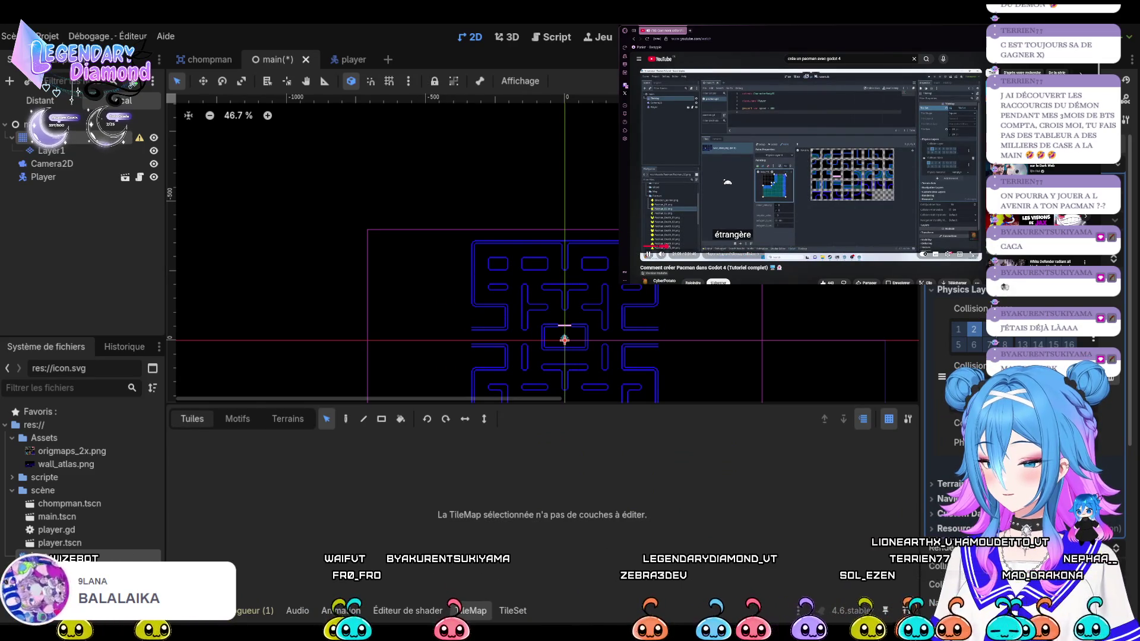
key("k")
Load ChatGPT from a pasted URL in a new browser tab and start a new chat
left_click(692, 30)
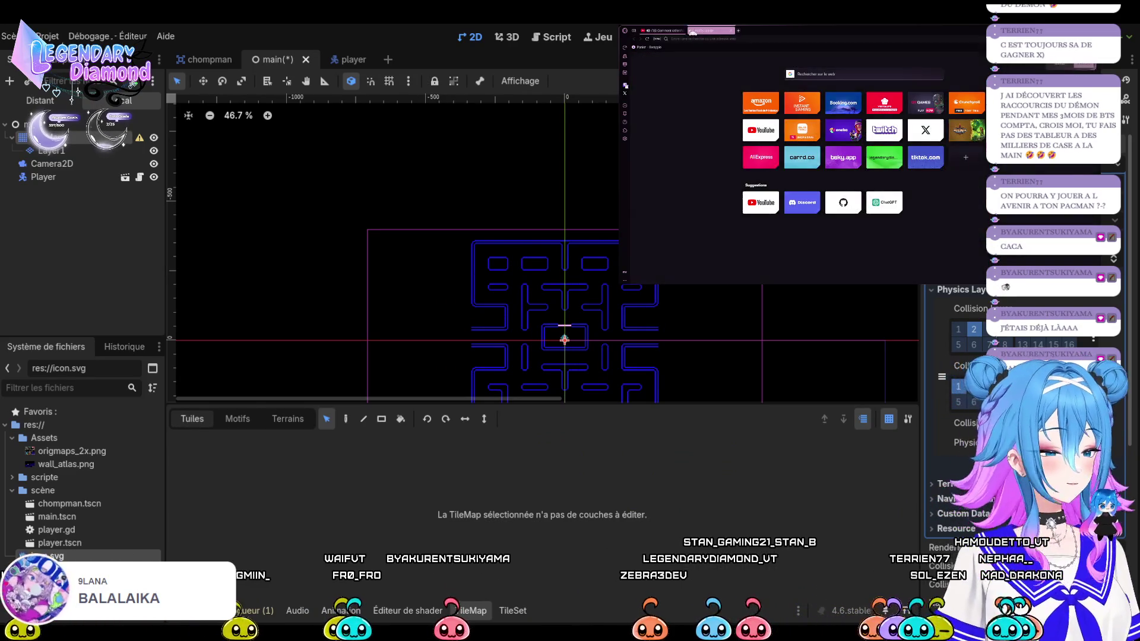
key("ctrl+v")
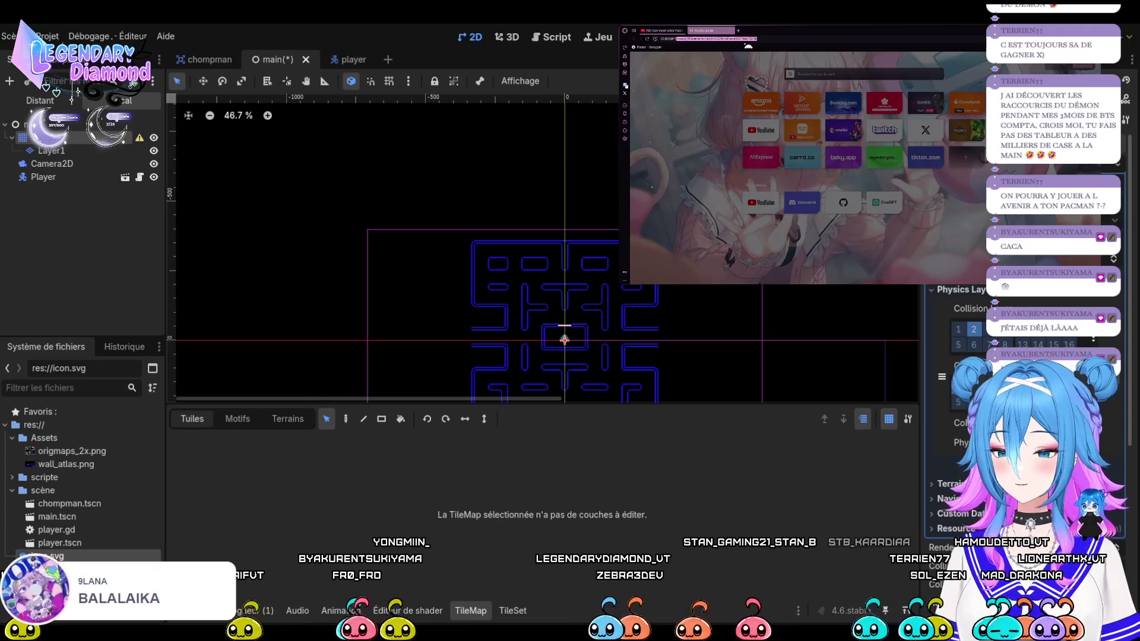
key("Return")
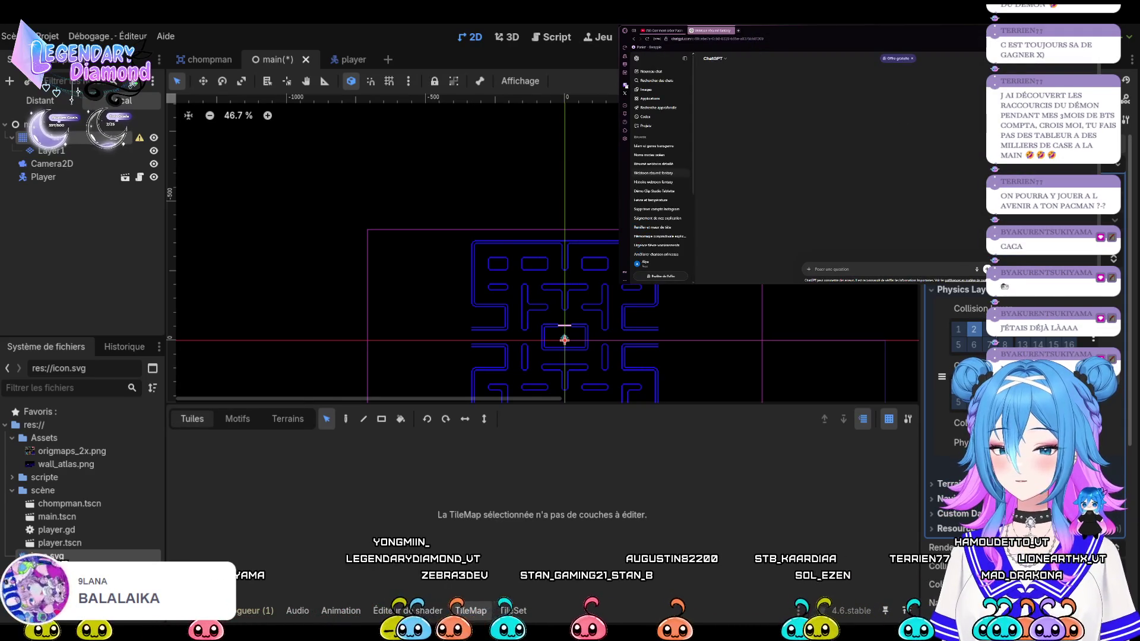
left_click(649, 72)
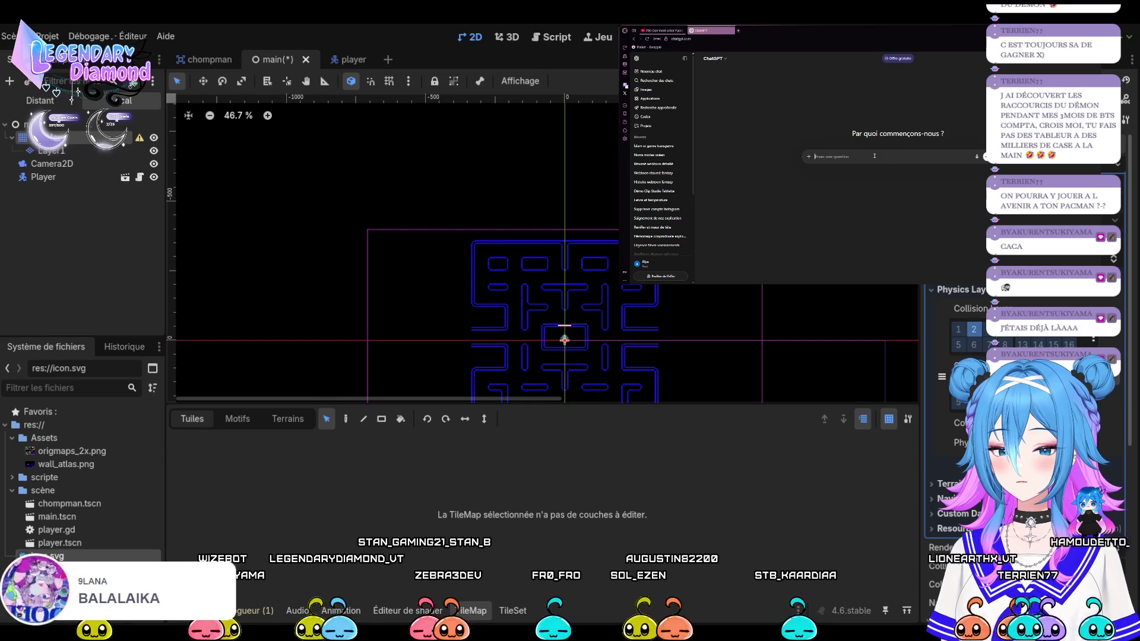
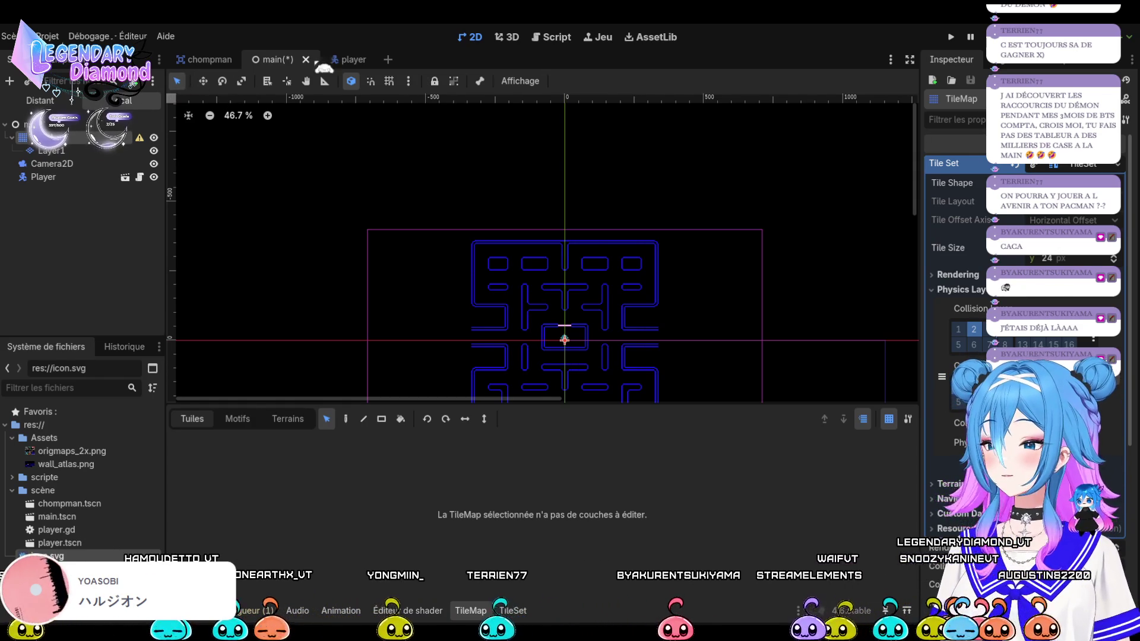
Switch to the player scene and open its player.gd script in the script editor
left_click(354, 59)
left_click(551, 37)
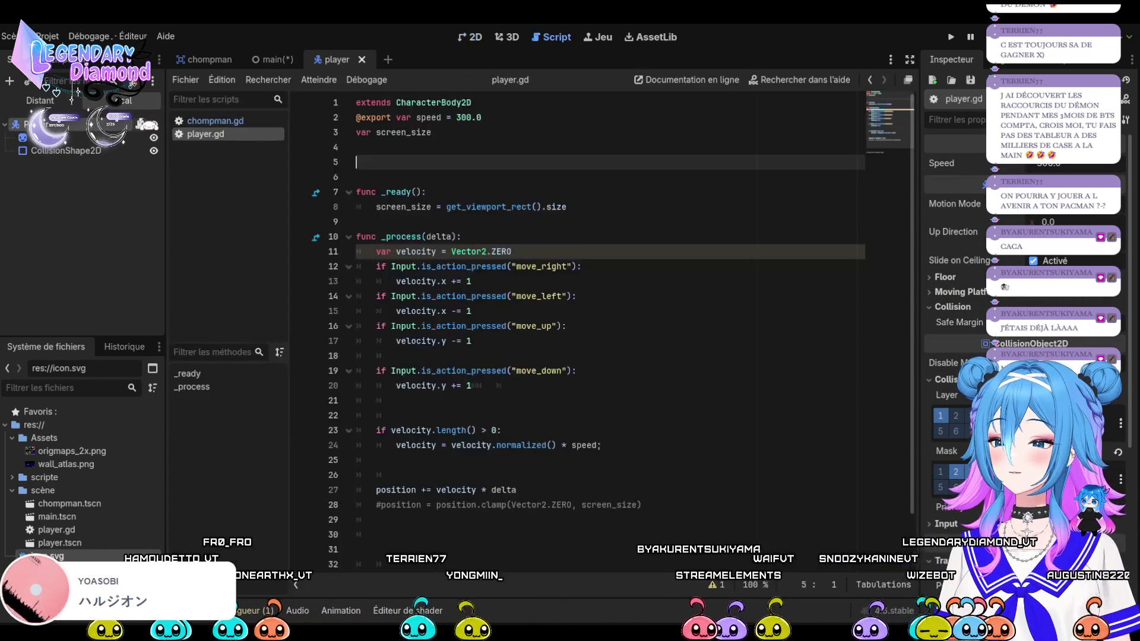
Add a move_and_slide() call on empty line 29 below the commented clamp line
left_click(596, 491)
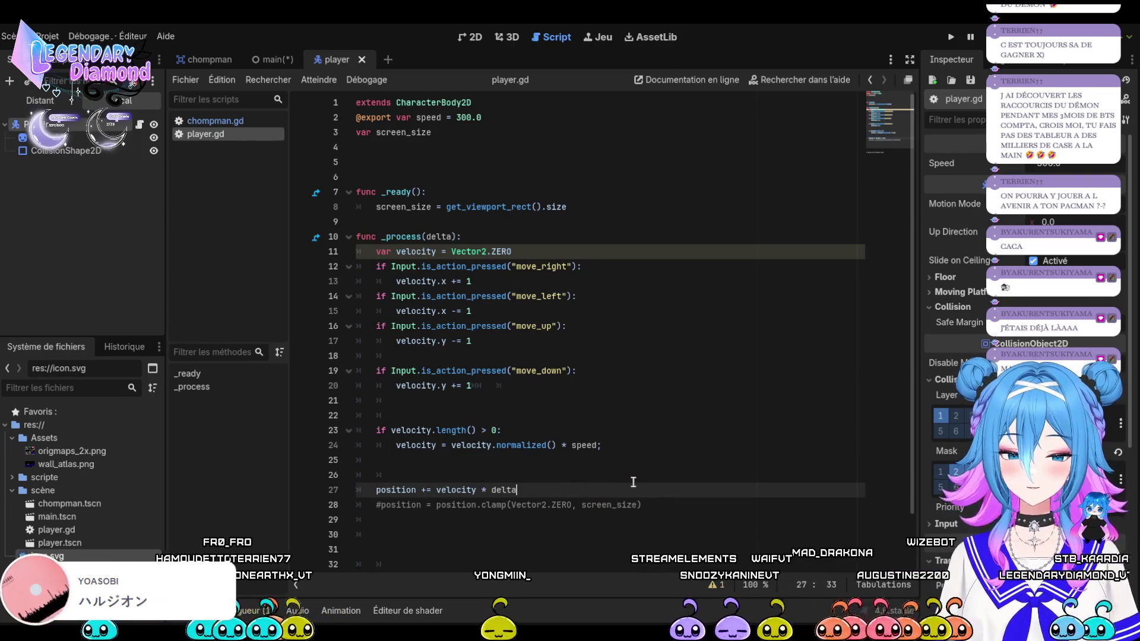
left_click_drag(650, 504, 374, 490)
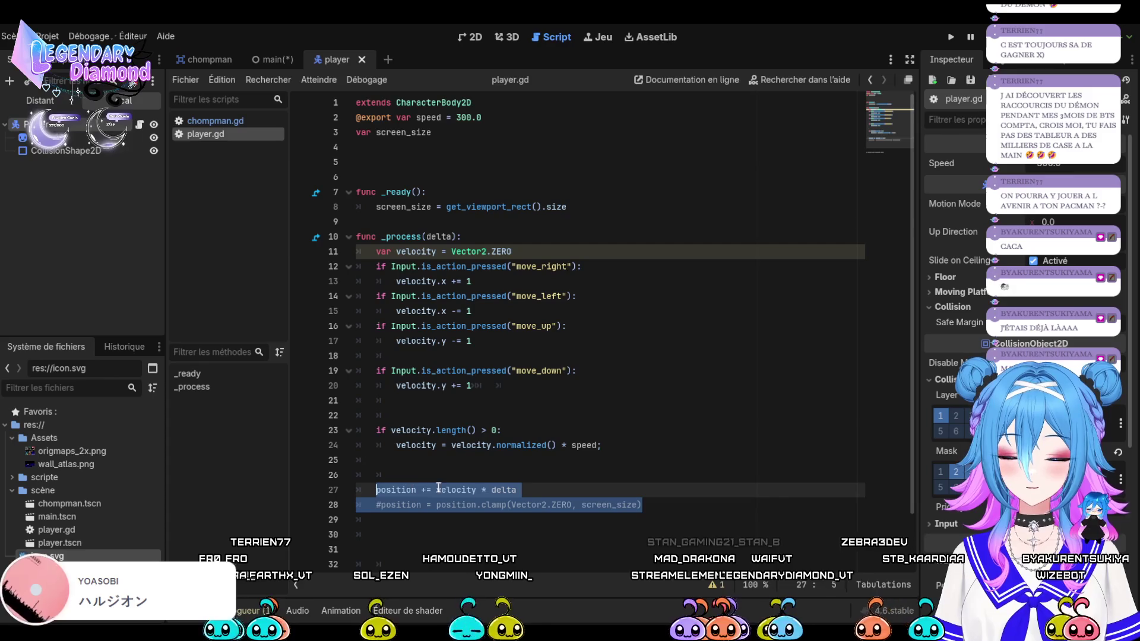
left_click(681, 507)
key("Down")
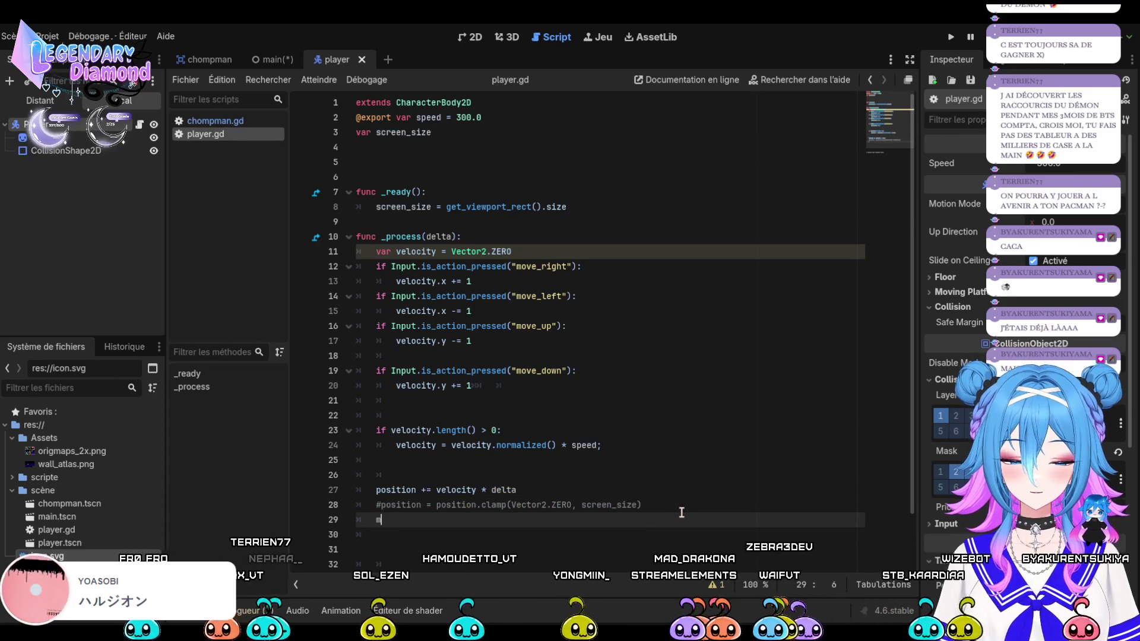
type("mov")
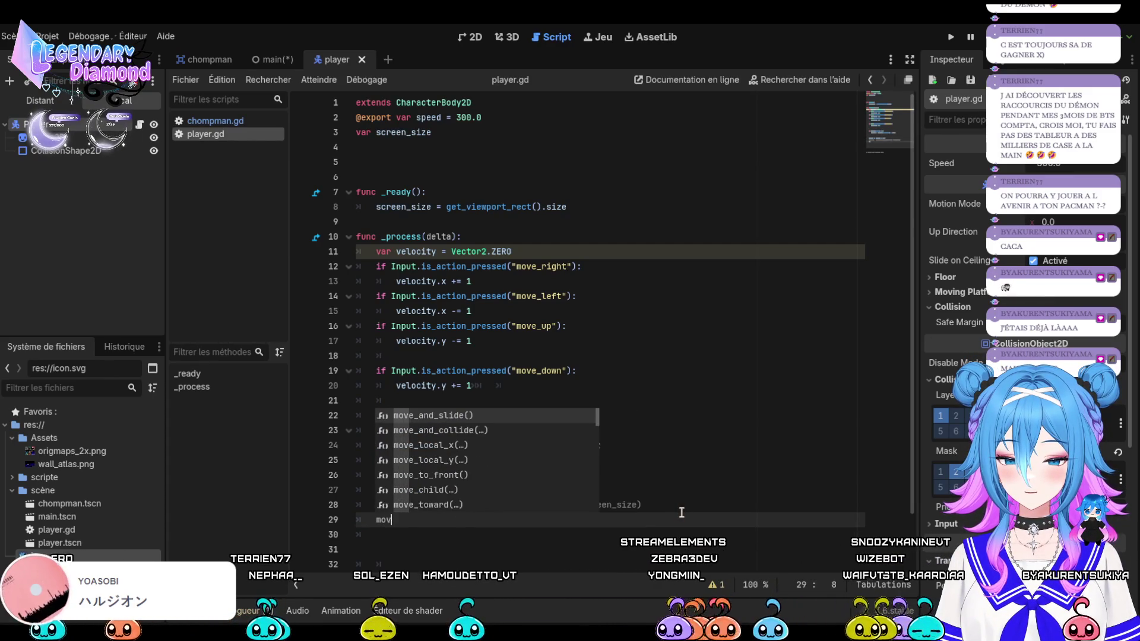
key("Return")
Save player.gd and run the project
left_click(710, 484)
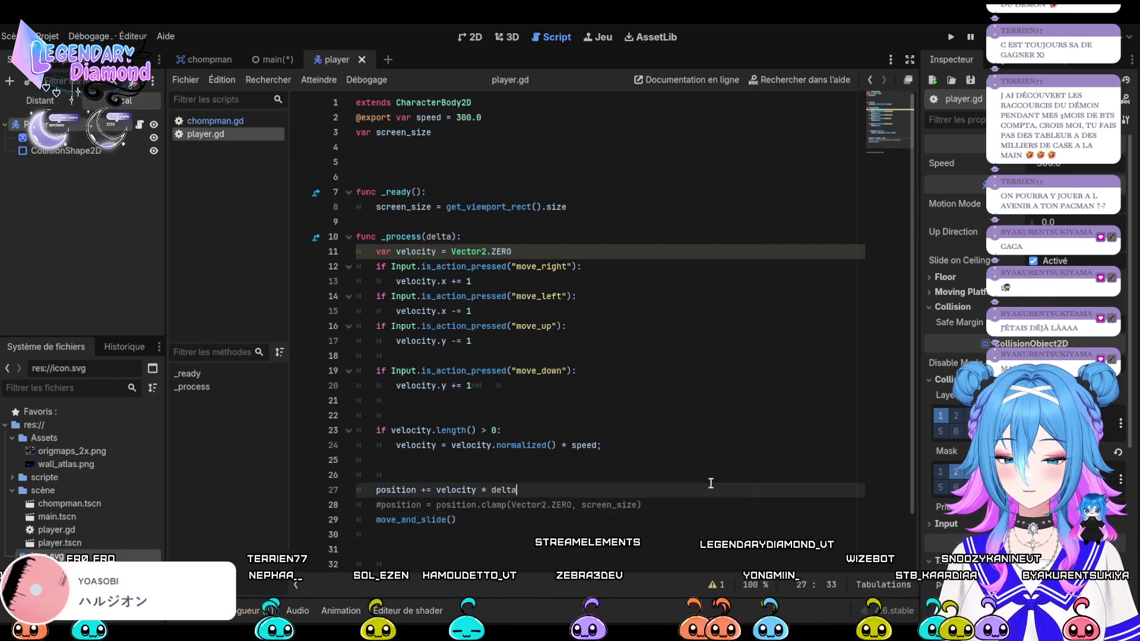
key("ctrl+s")
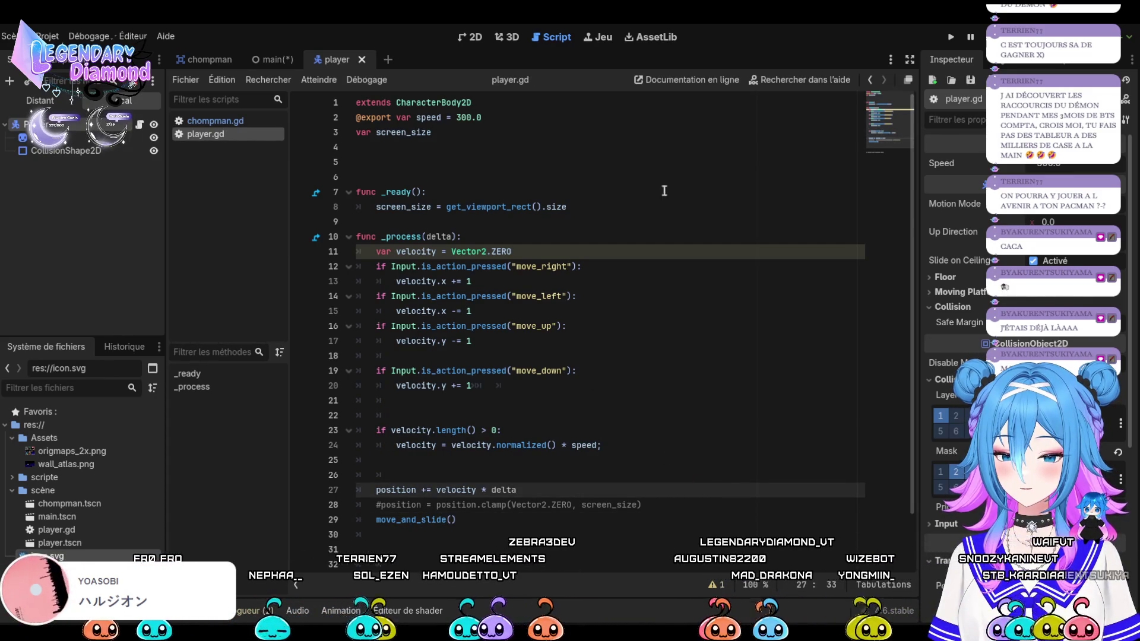
key("F5")
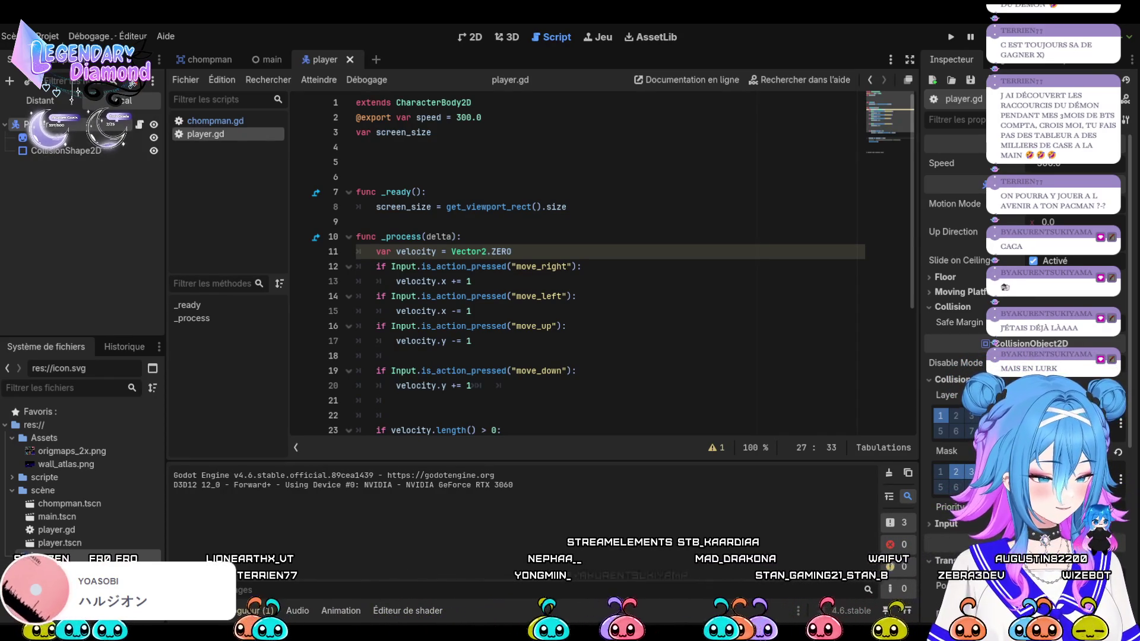
Run the project to show the blue maze with the player sprite
key("F5")
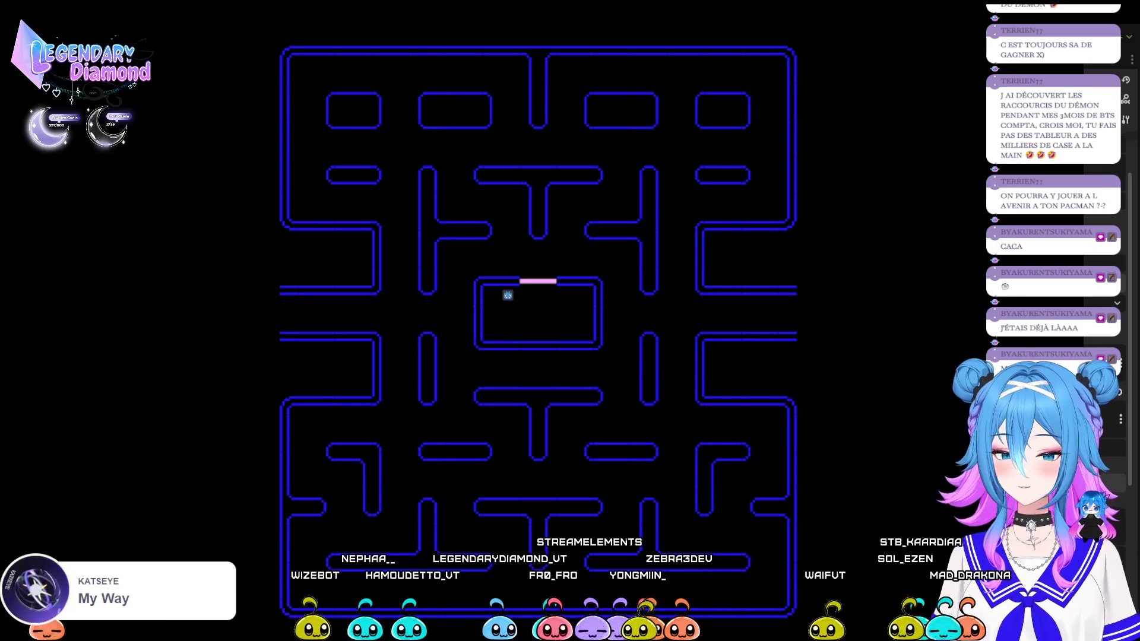
Restart the game and steer the player out of the ghost box and down the right corridor
key("F5")
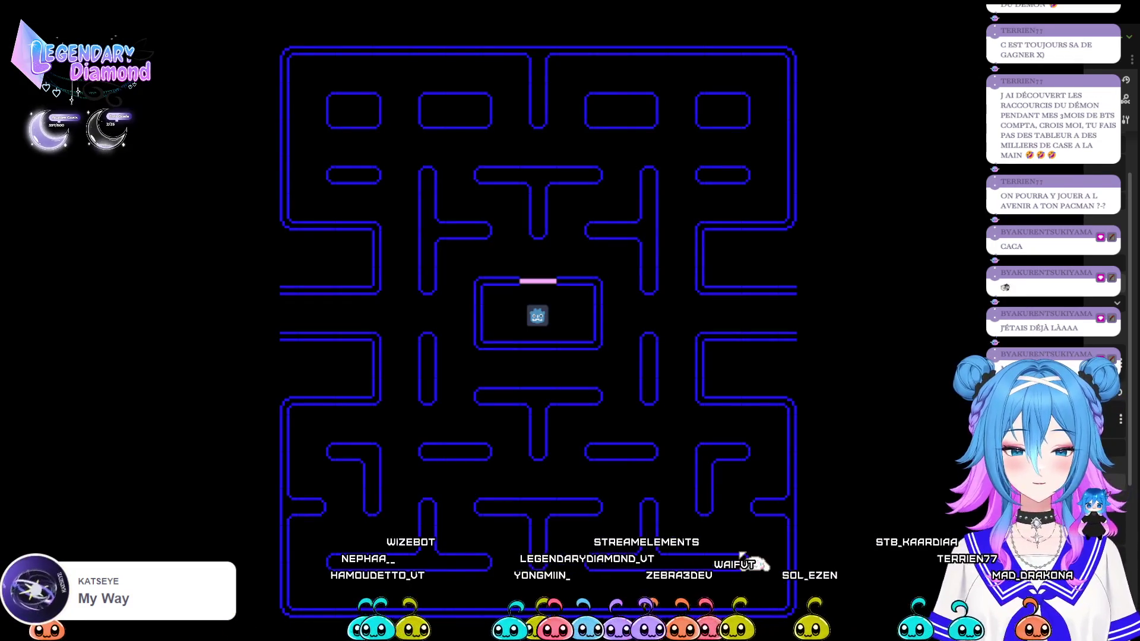
key("Up")
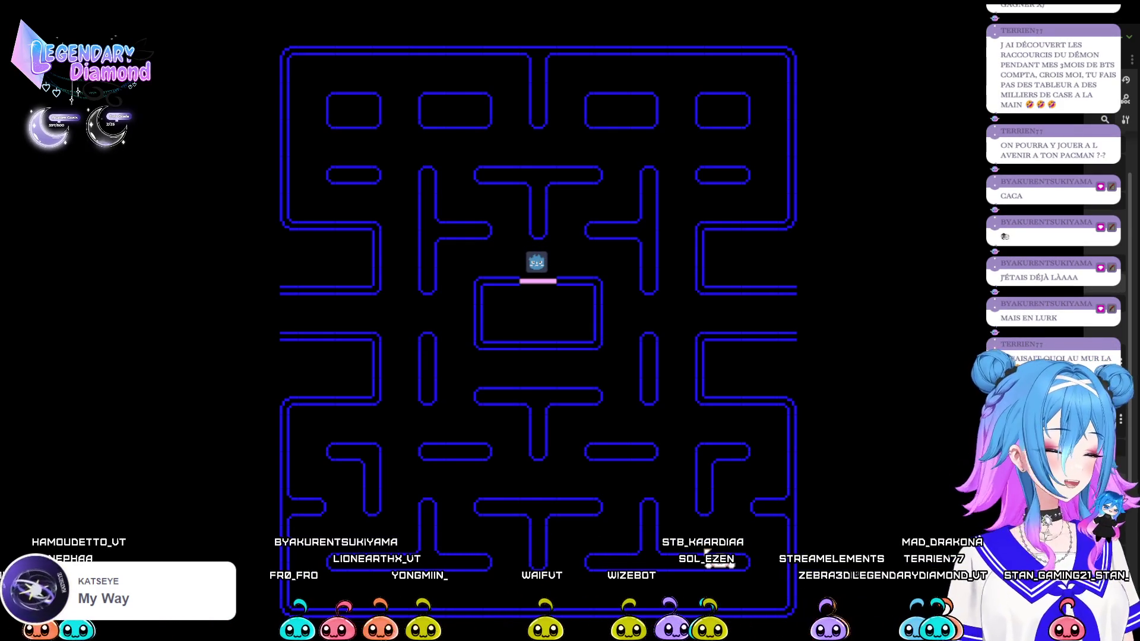
key("Right")
key("Down")
key("Left")
key("Down")
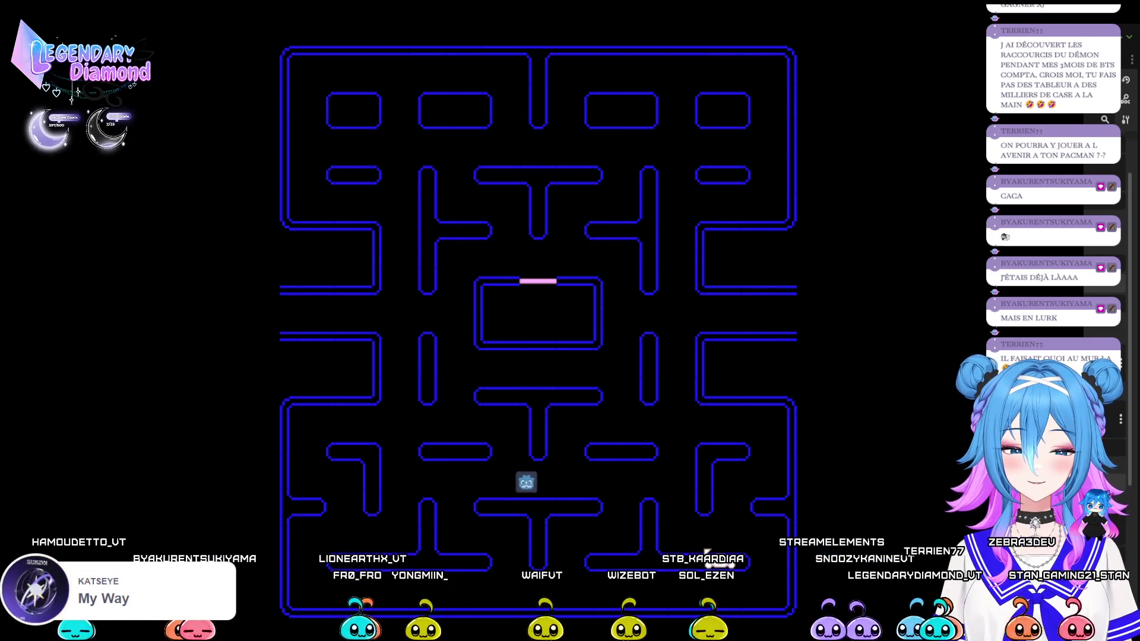
key("Up")
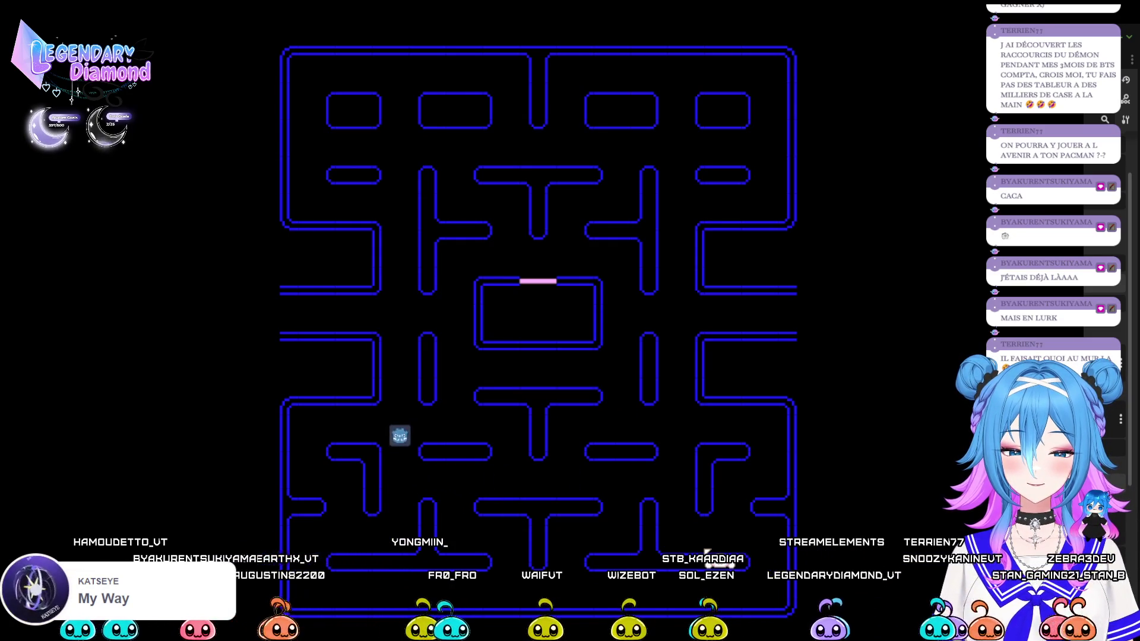
Drive the player along the tunnel row, under the ghost house and the upper row, then close the game
key("Down")
key("Left")
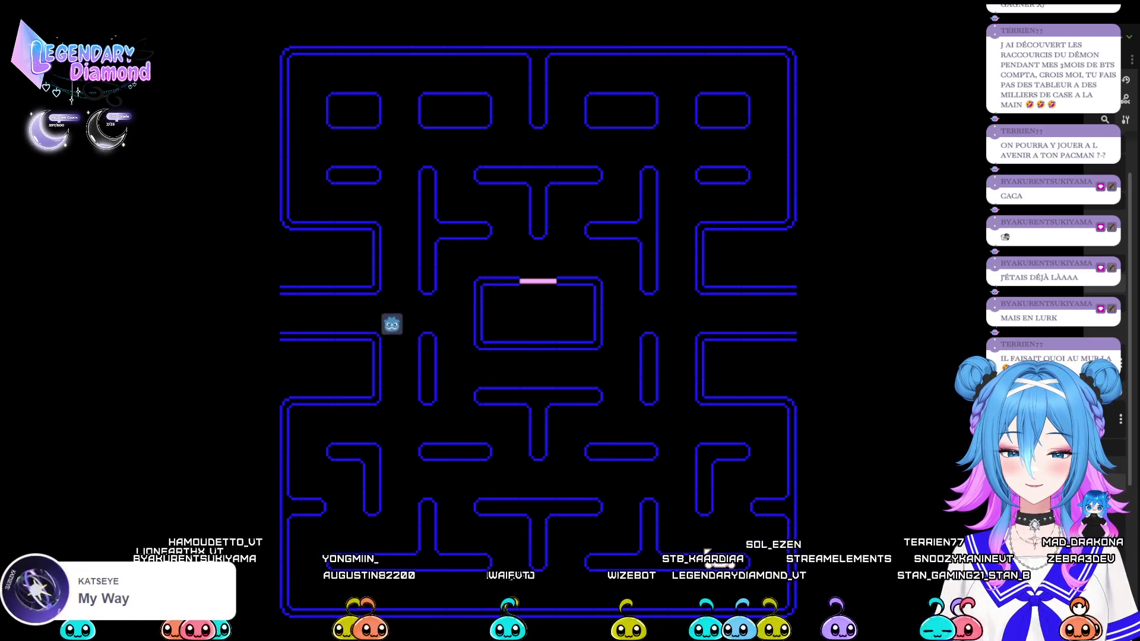
key("Right")
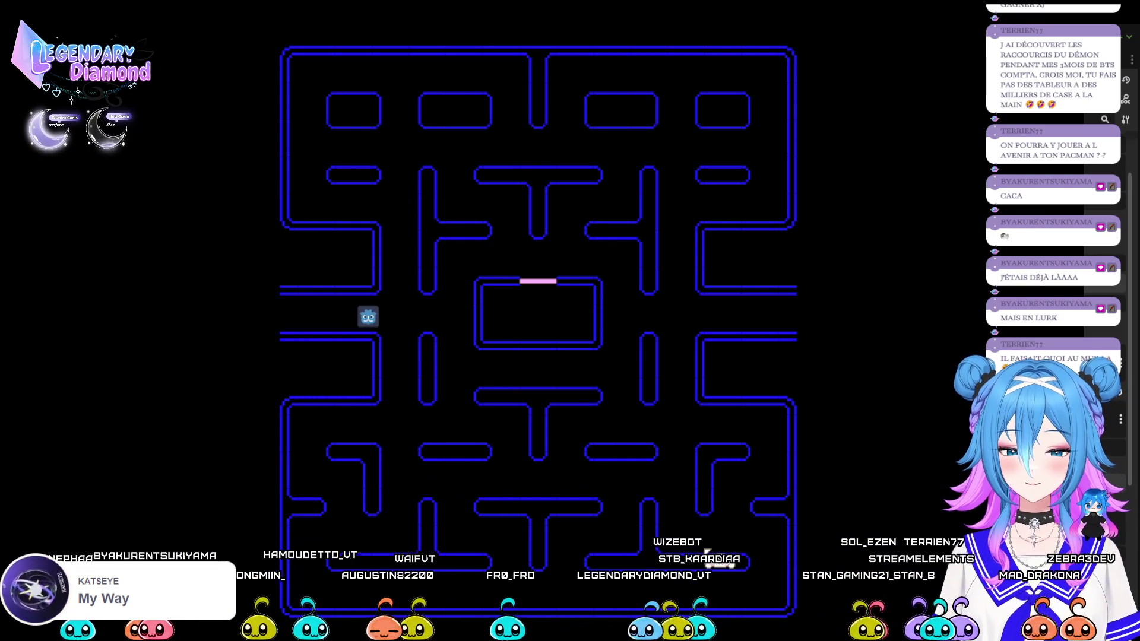
key("Down")
key("Up")
key("Right")
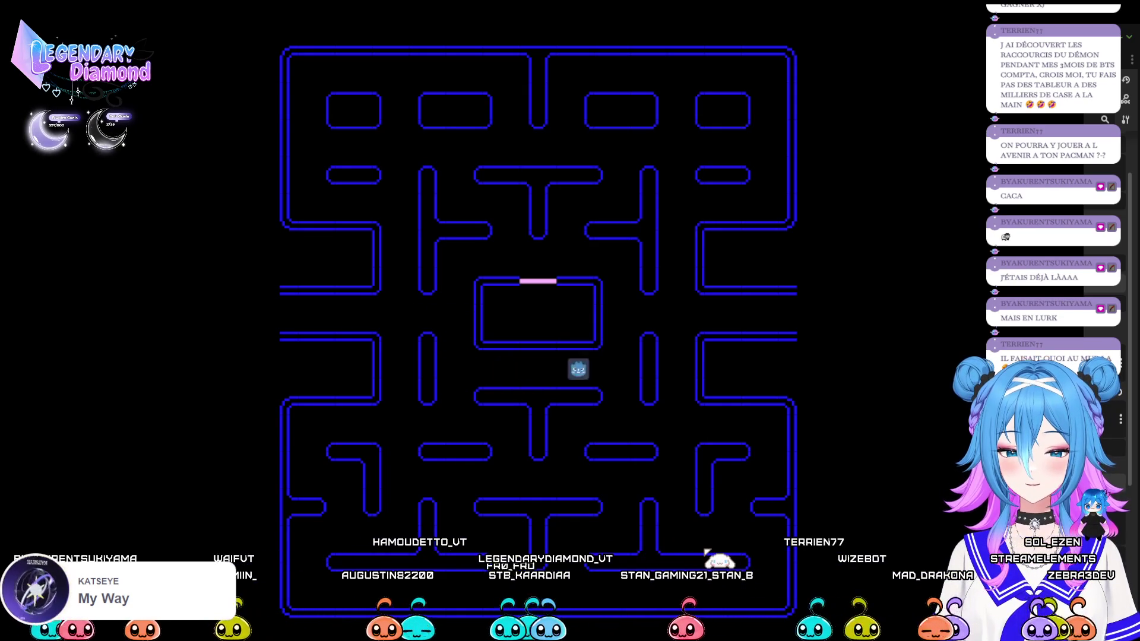
key("Up")
key("Left")
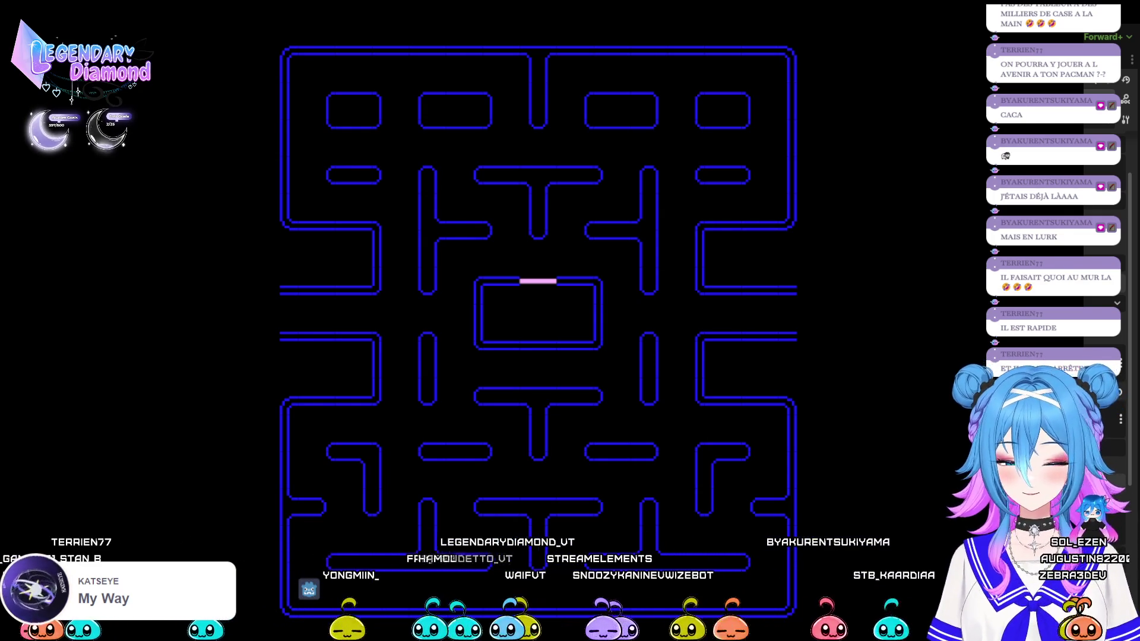
key("alt+F4")
Relaunch the Pac-Man project, then close the game window
key("F5")
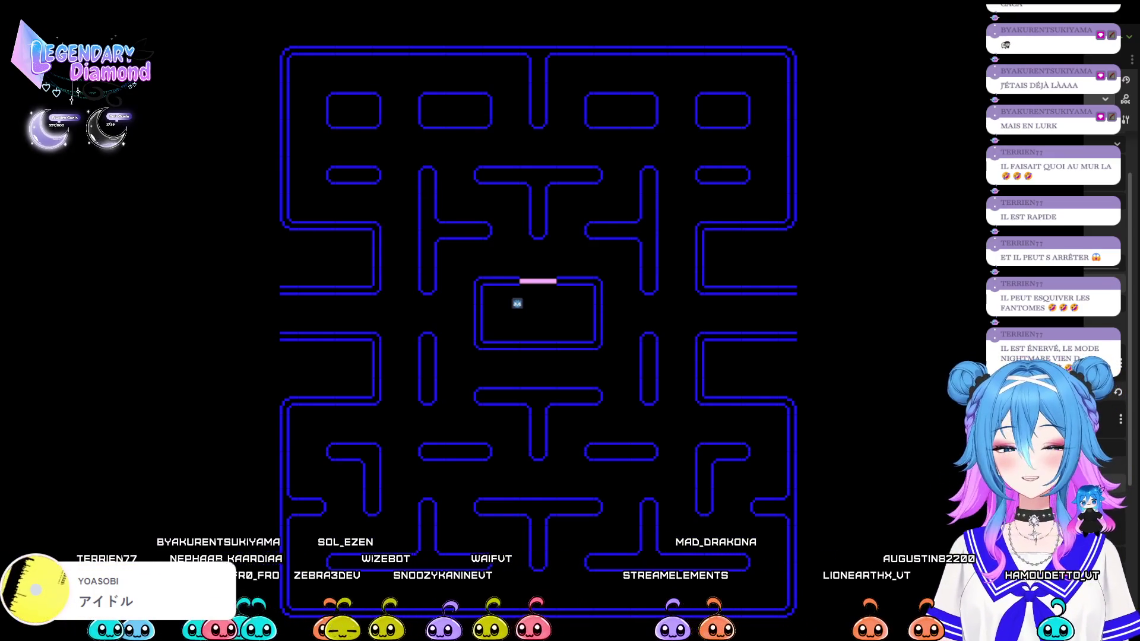
key("alt+F4")
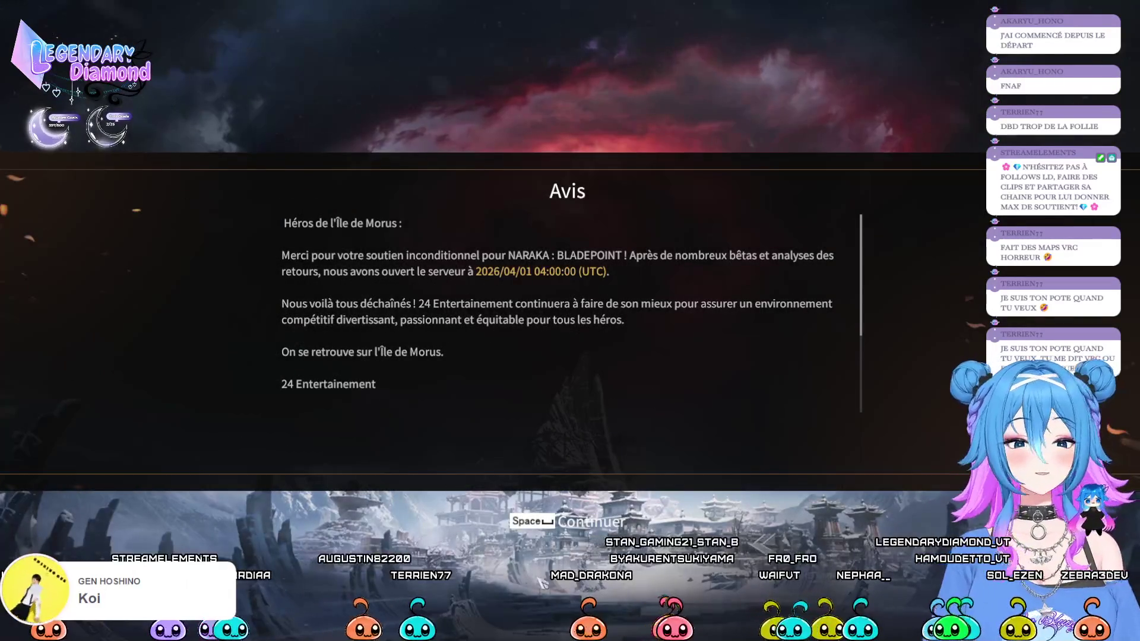
Dismiss the Naraka: Bladepoint server-opening notice to reach the title screen
left_click(567, 530)
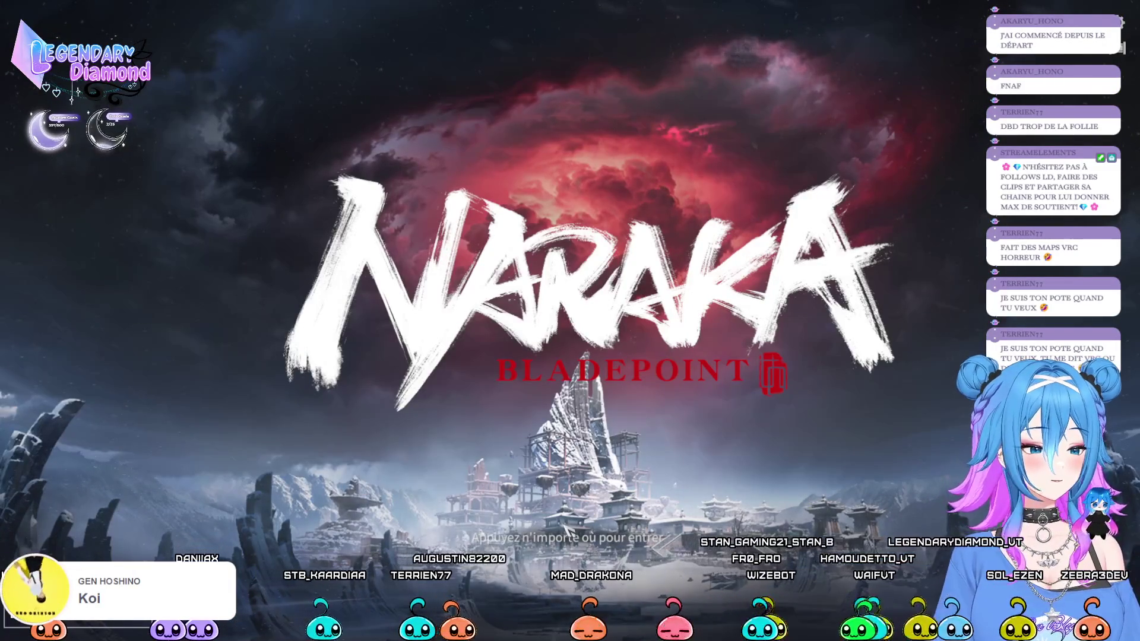
Connect from the title screen, enter the game, and close the promo carousel to reach the lobby
left_click(567, 530)
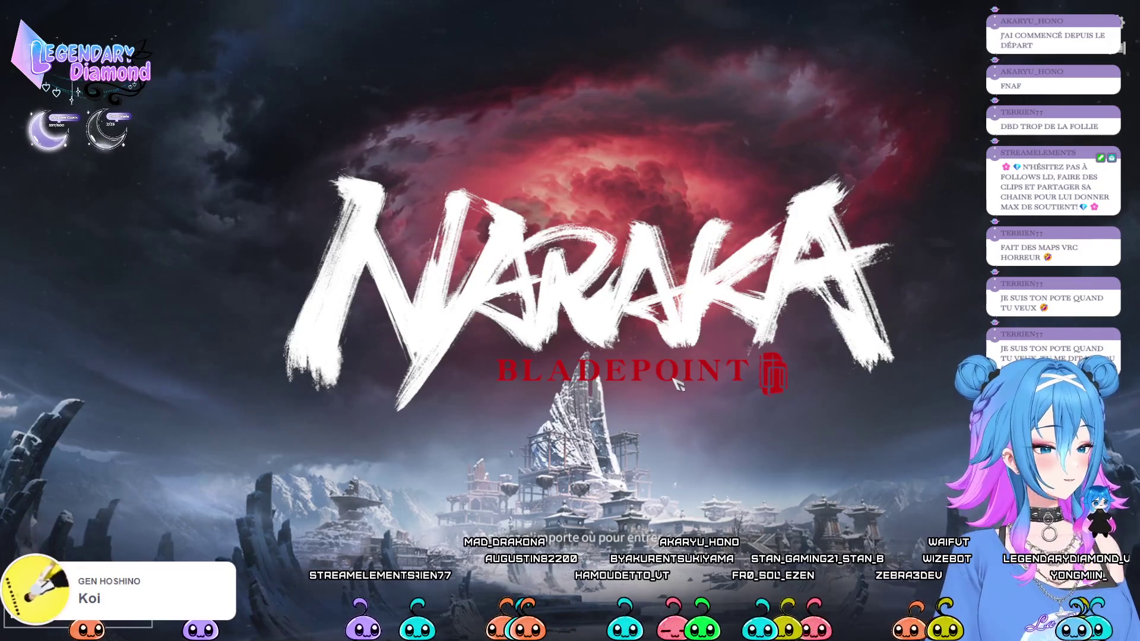
left_click(673, 378)
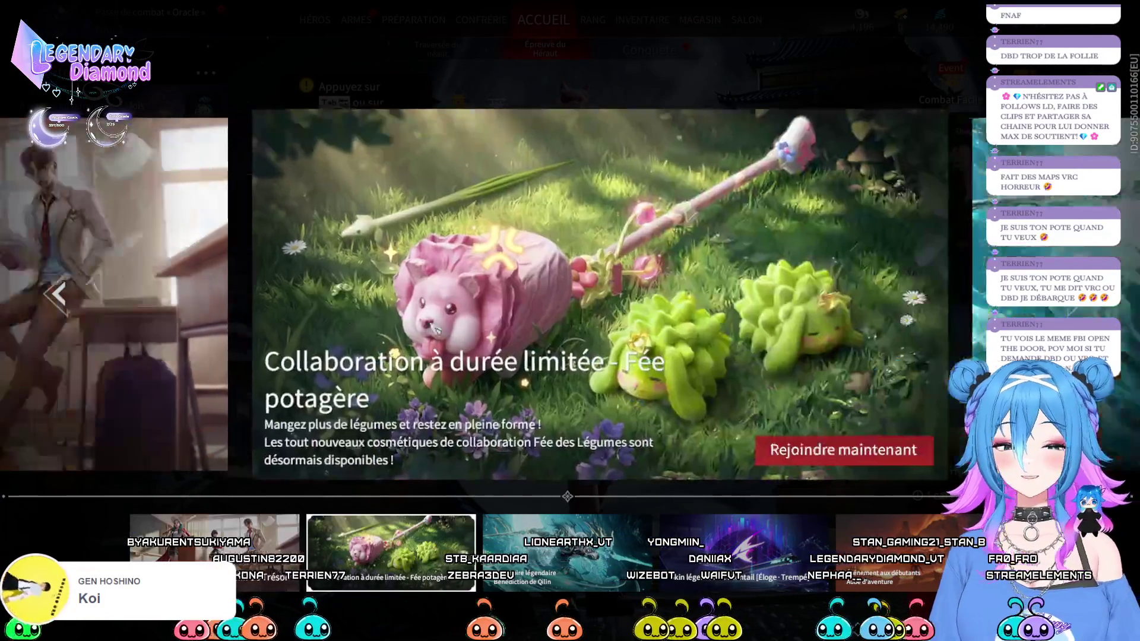
key("Escape")
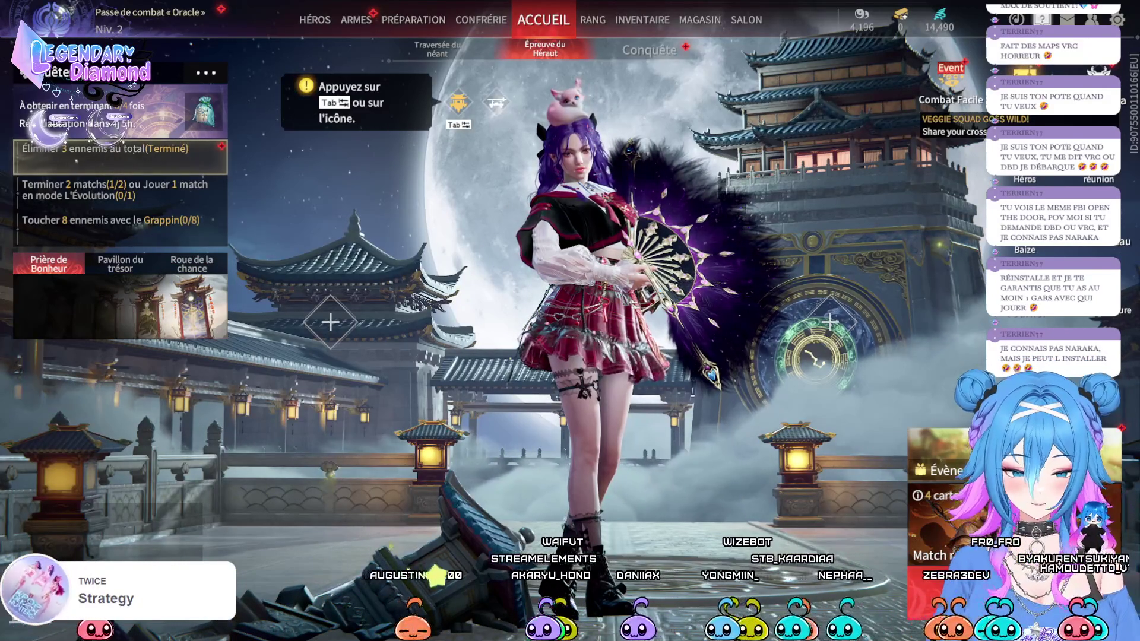
Start matchmaking, then view the Fairy Farm event in the event centre's Events list
key("Return")
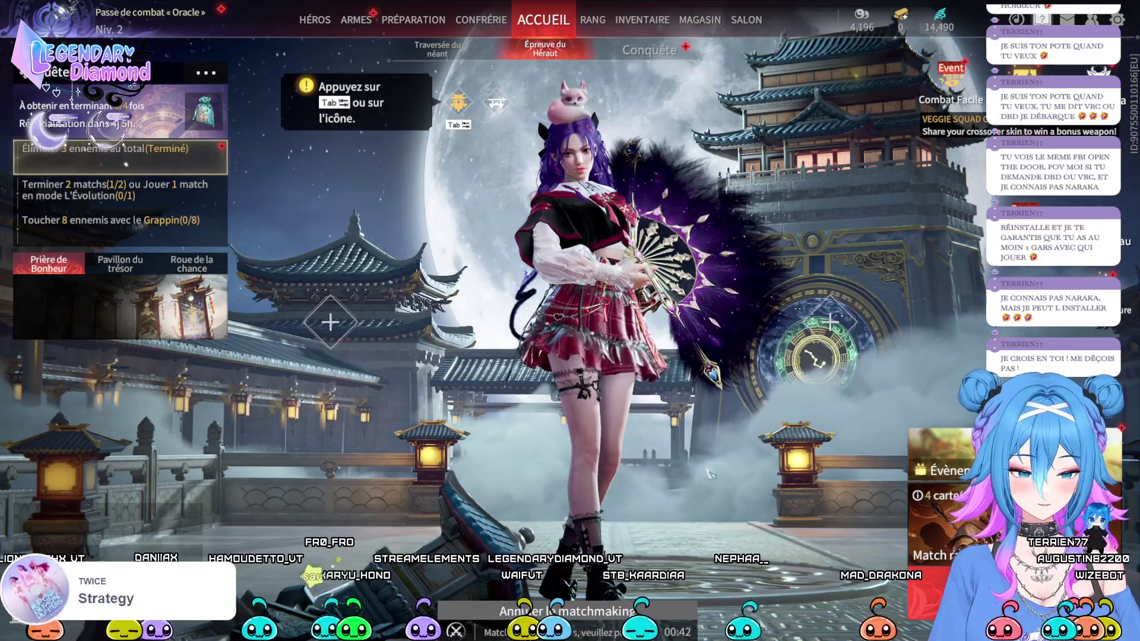
key("Tab")
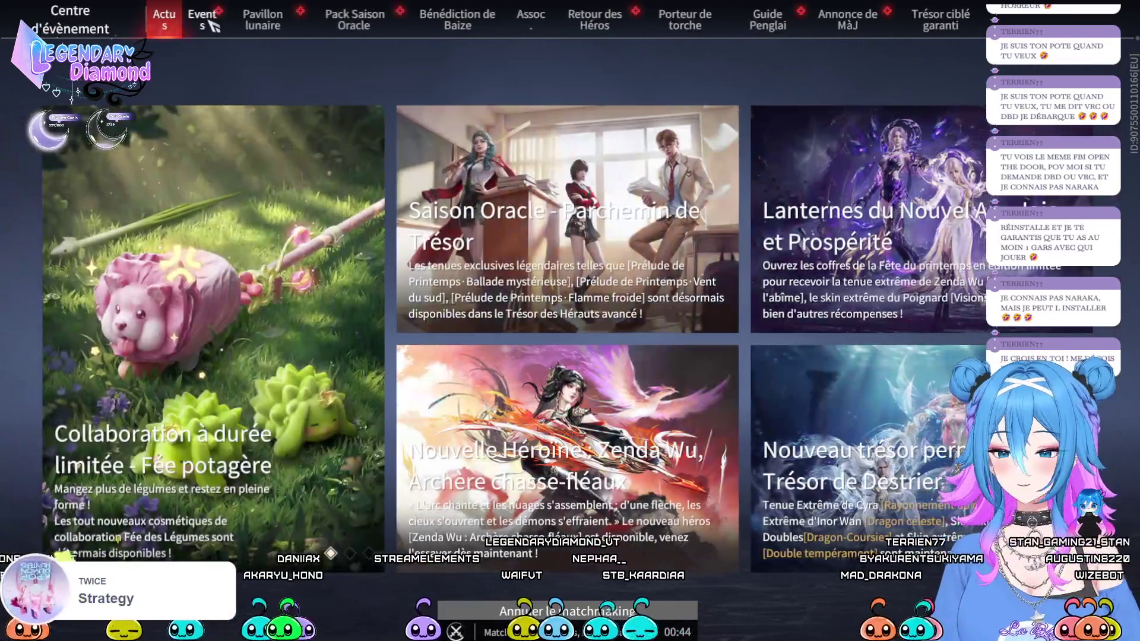
left_click(210, 23)
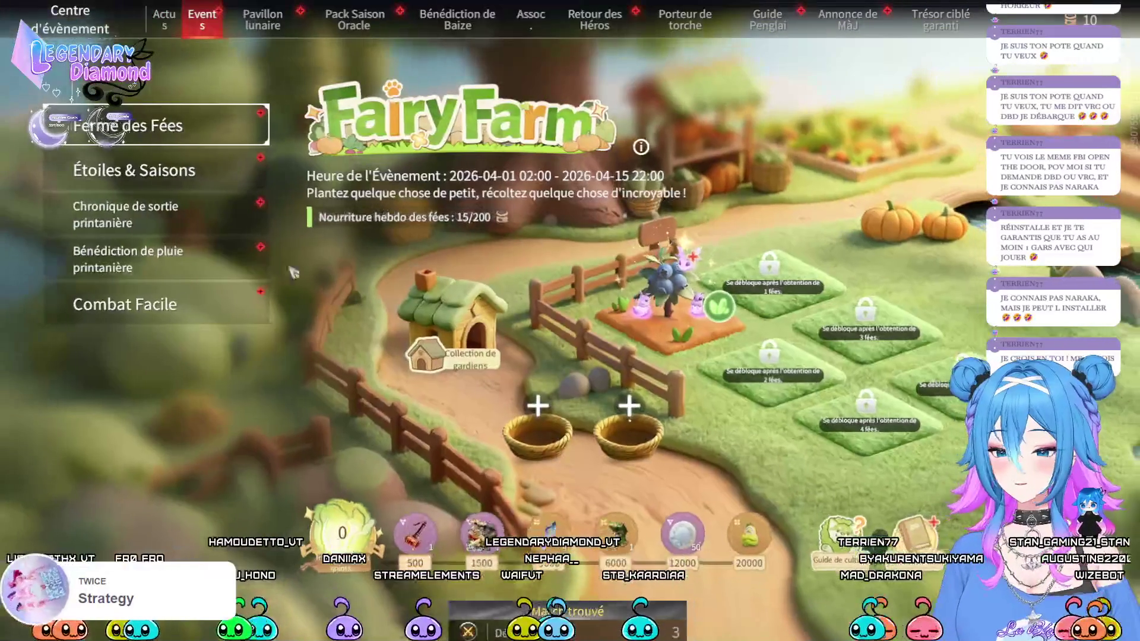